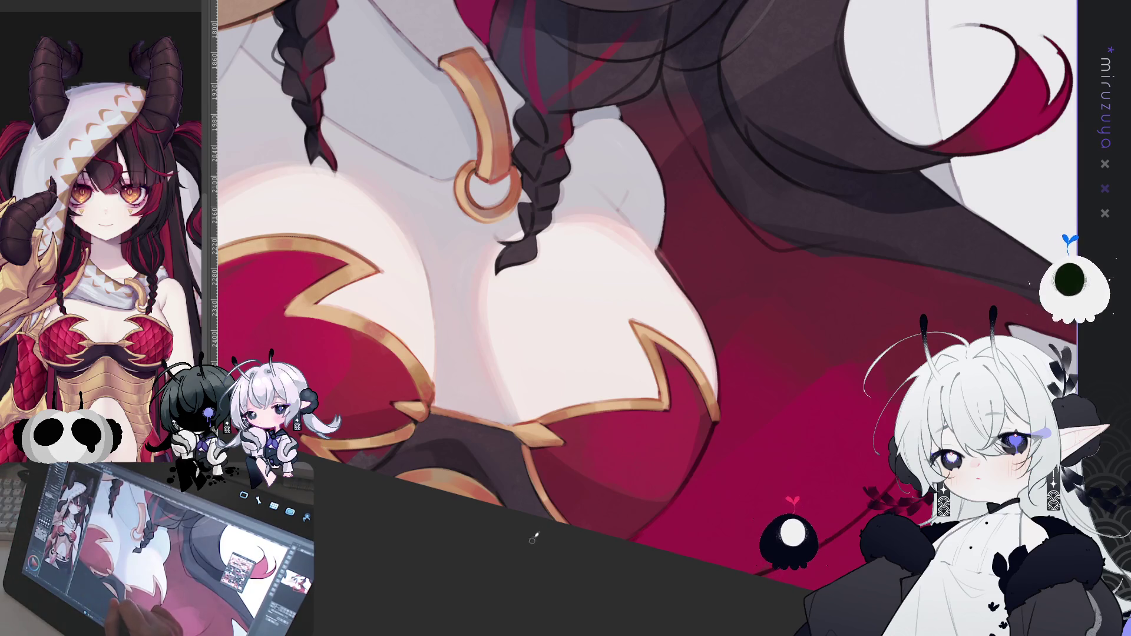
Pan the chest close-up up toward the hair, then fit the full illustration to the window with Ctrl+0
drag(711, 314, 765, 355)
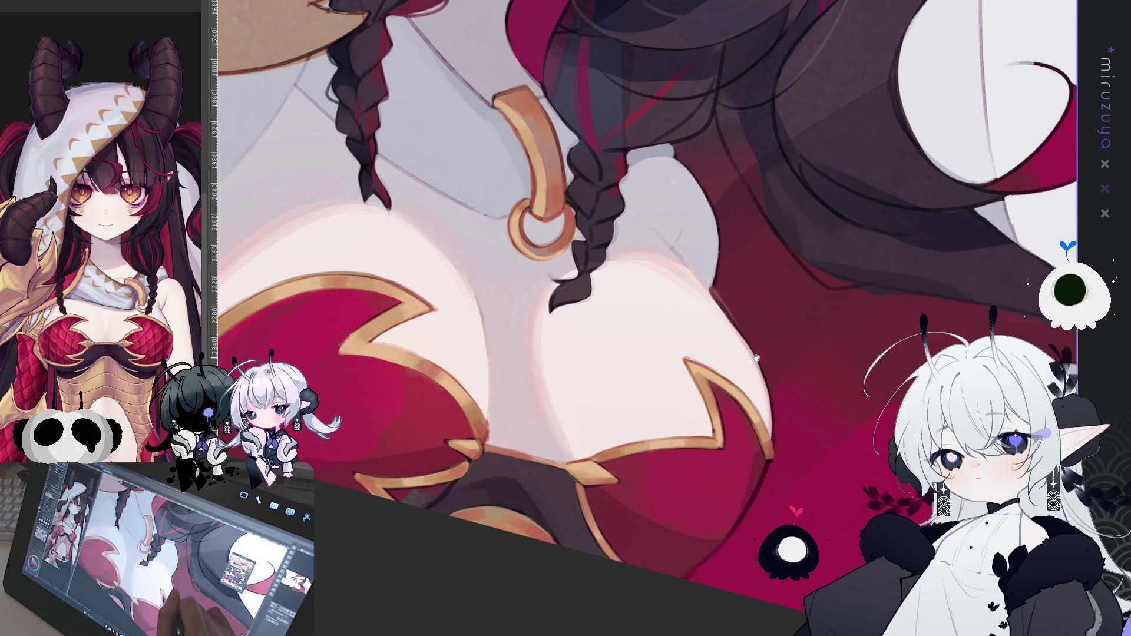
drag(753, 288, 749, 412)
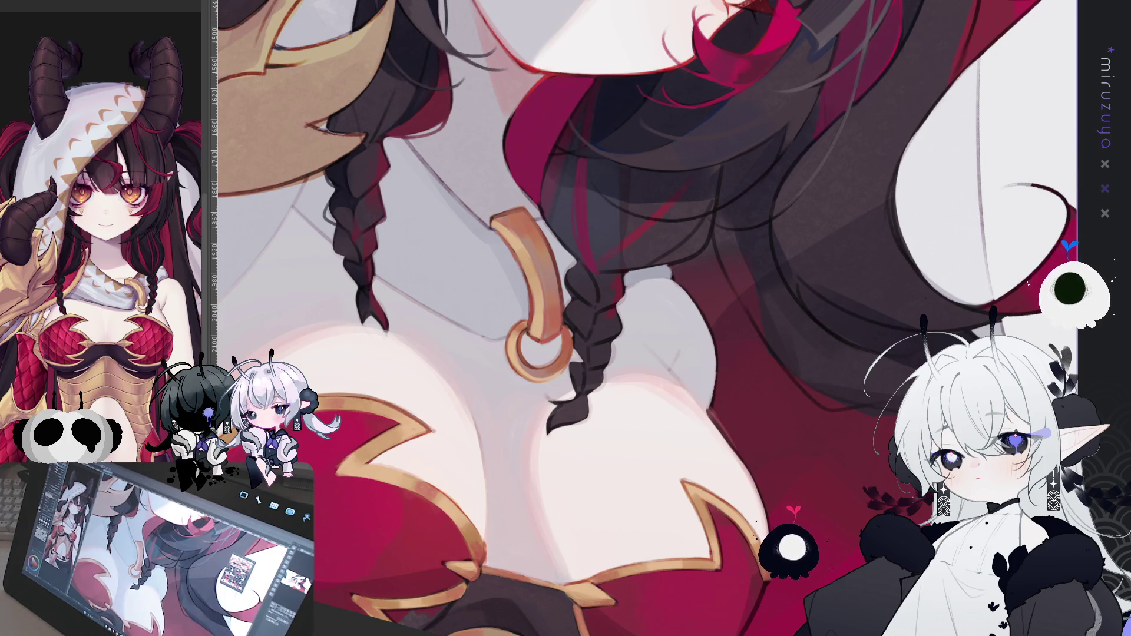
key(ctrl+0)
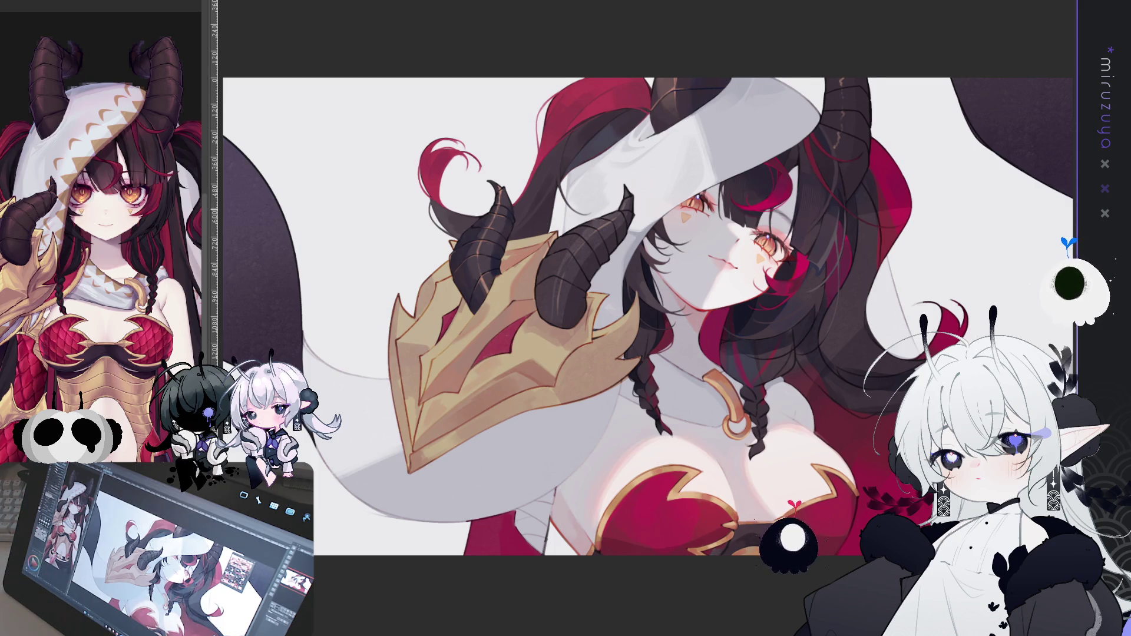
Zoom from the full view into the horn, face and gold neck ring
scroll(648, 294, down, 2)
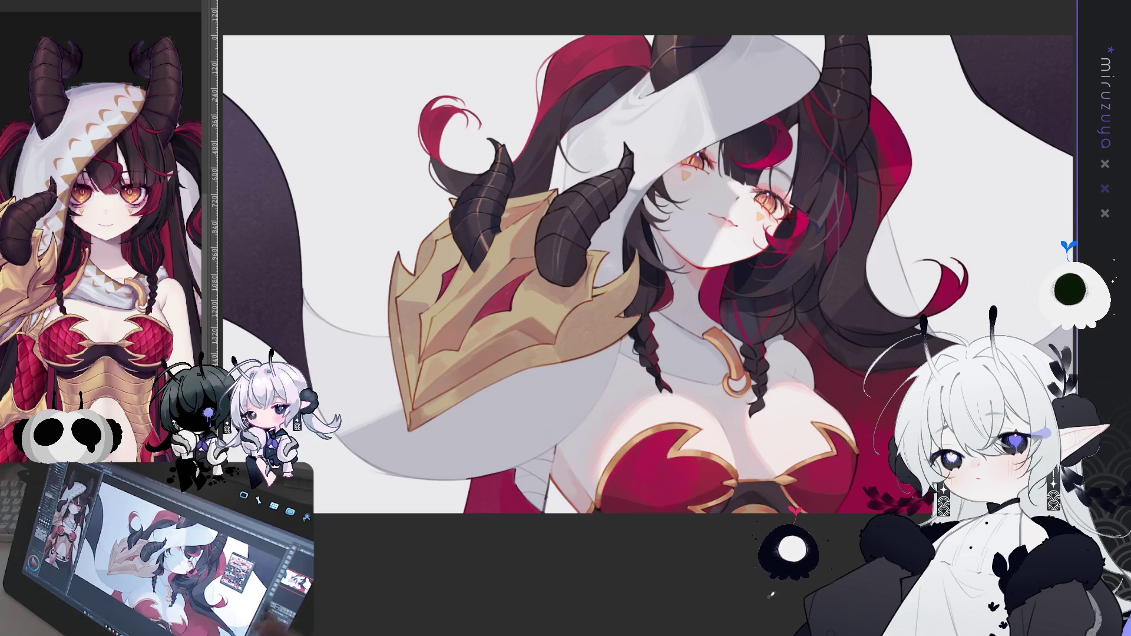
key(ctrl+plus)
key(ctrl+plus)
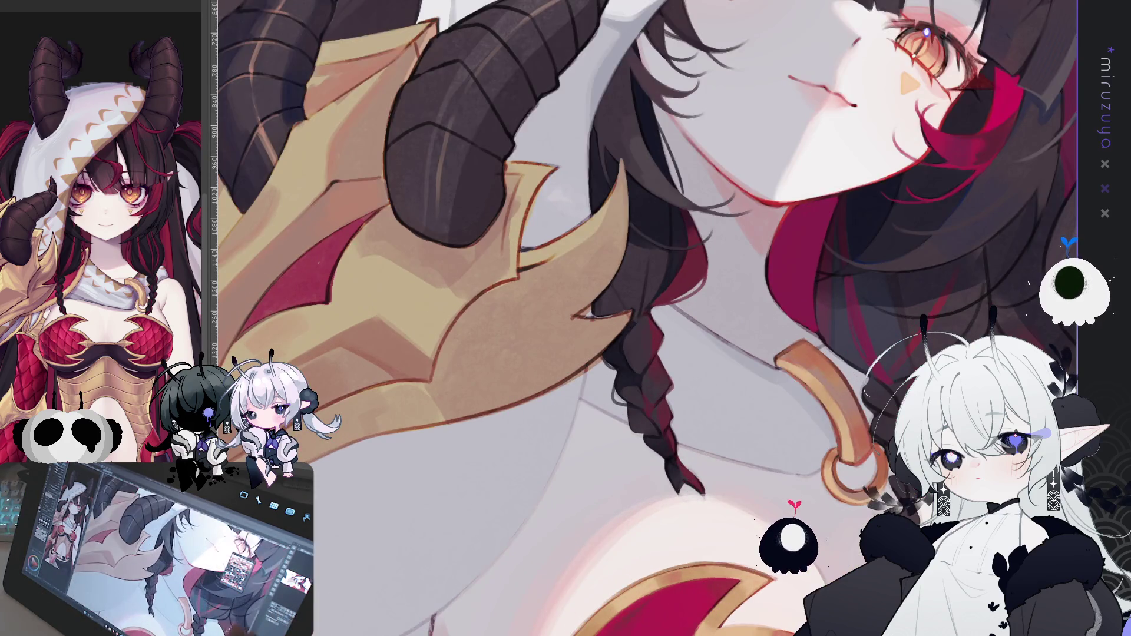
Scroll and pan the close-up down from the face, tilting it to centre the red chest armor
scroll(648, 318, down, 5)
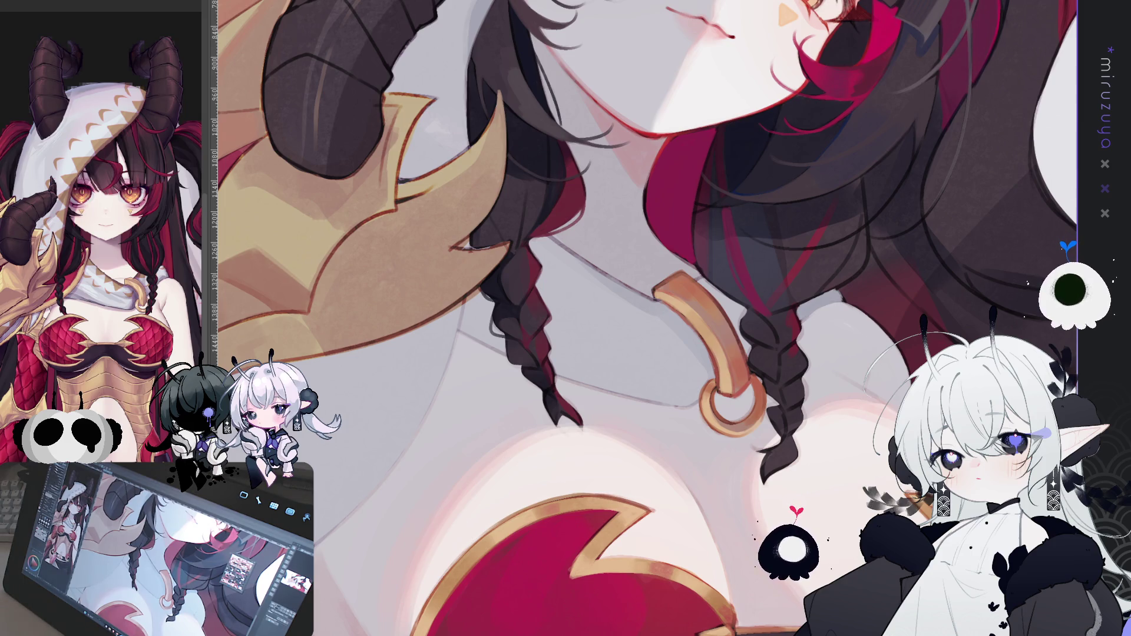
scroll(648, 318, down, 2)
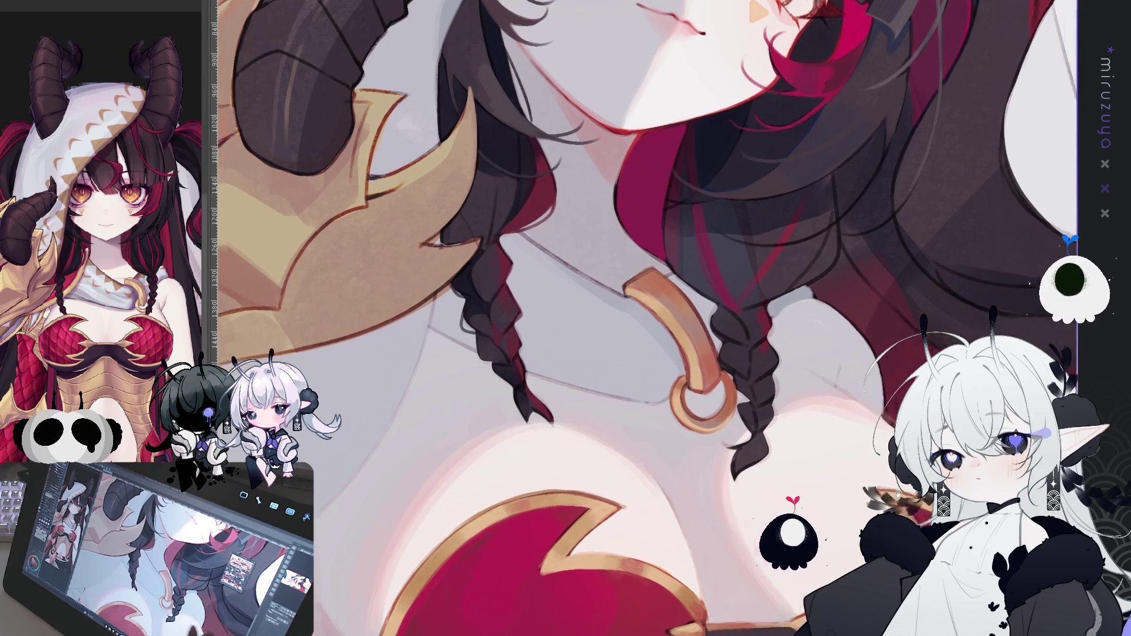
scroll(647, 318, down, 5)
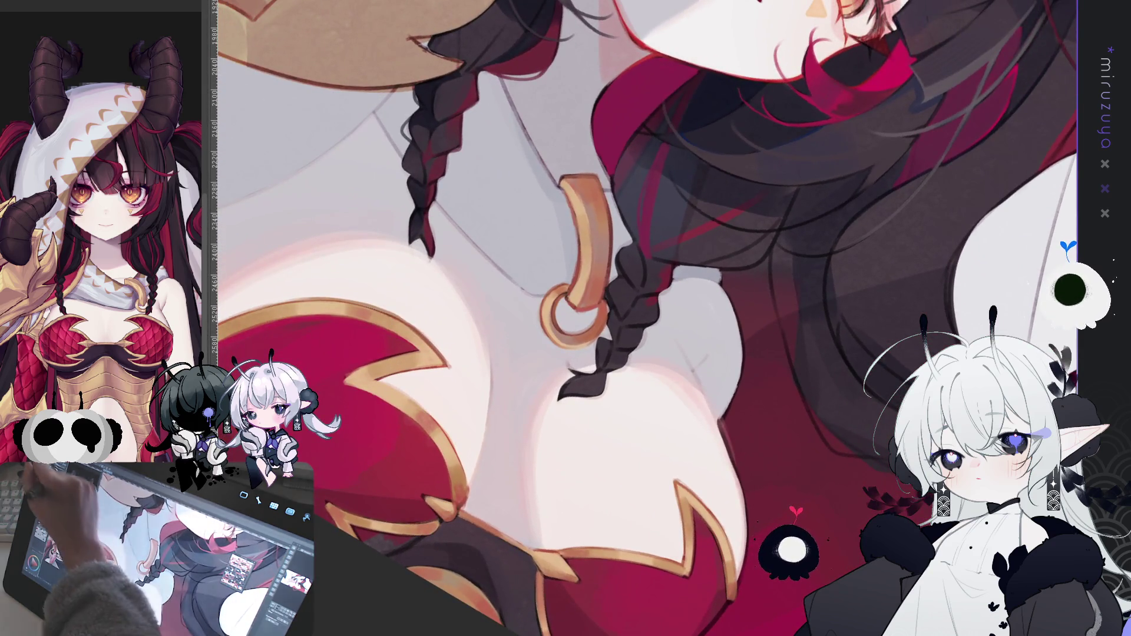
mouse_move(629, 258)
mouse_down()
mouse_move(580, 399)
mouse_move(554, 527)
mouse_up()
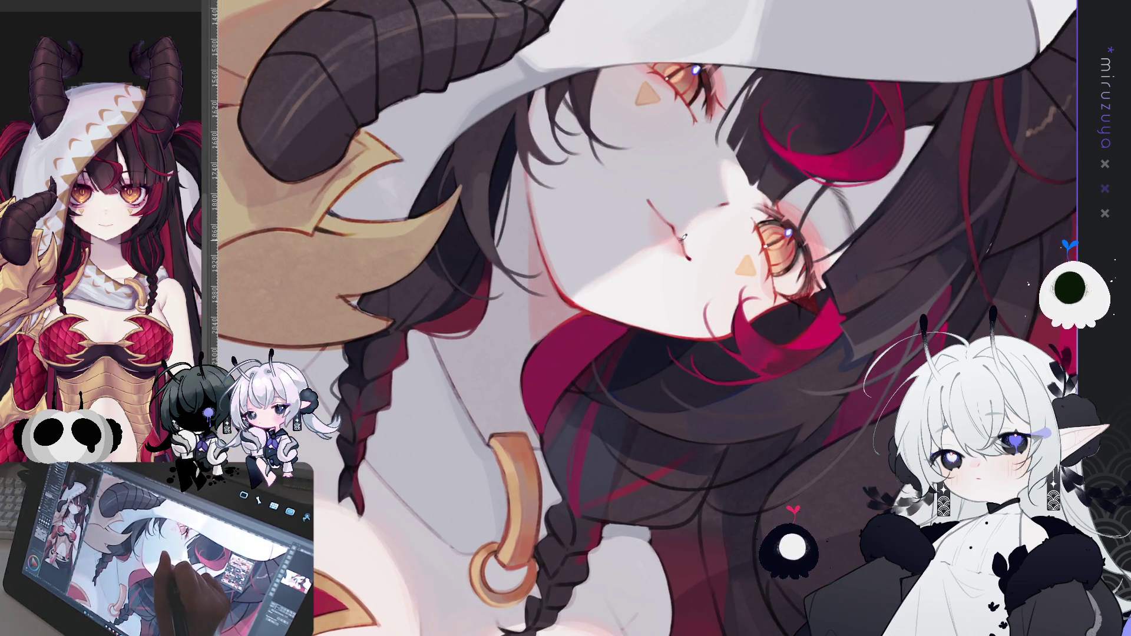
scroll(610, 418, down, 5)
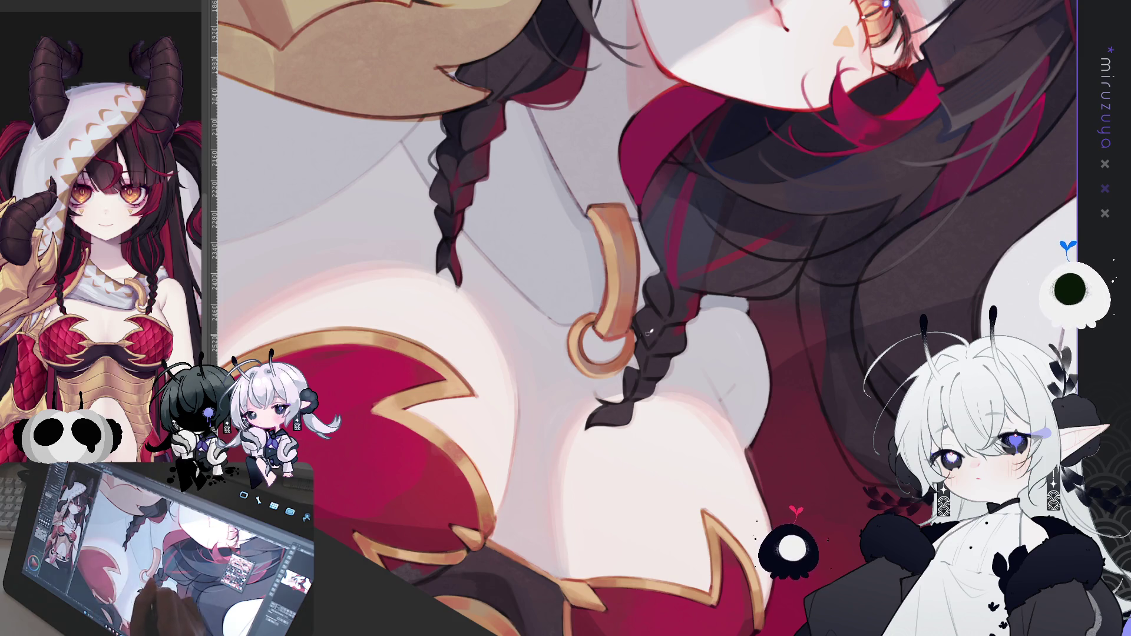
mouse_move(662, 325)
mouse_down()
mouse_move(797, 309)
mouse_move(545, 310)
mouse_up()
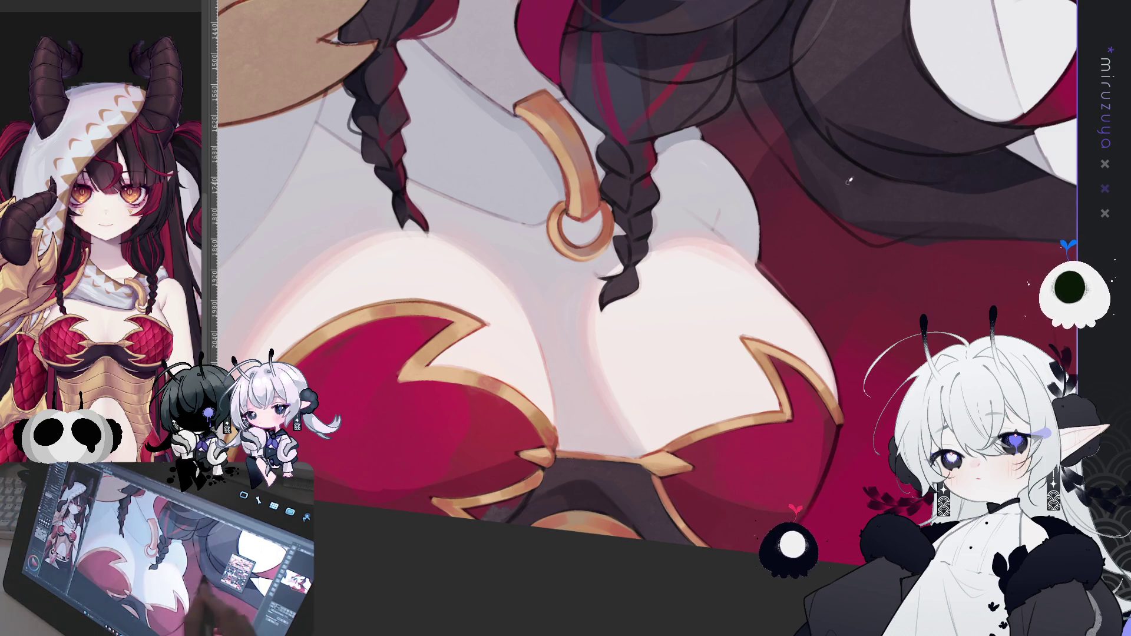
Rotate the view slightly counterclockwise and pan along the black-red hair beside the braid
scroll(589, 235, down, 1)
drag(589, 295, 424, 194)
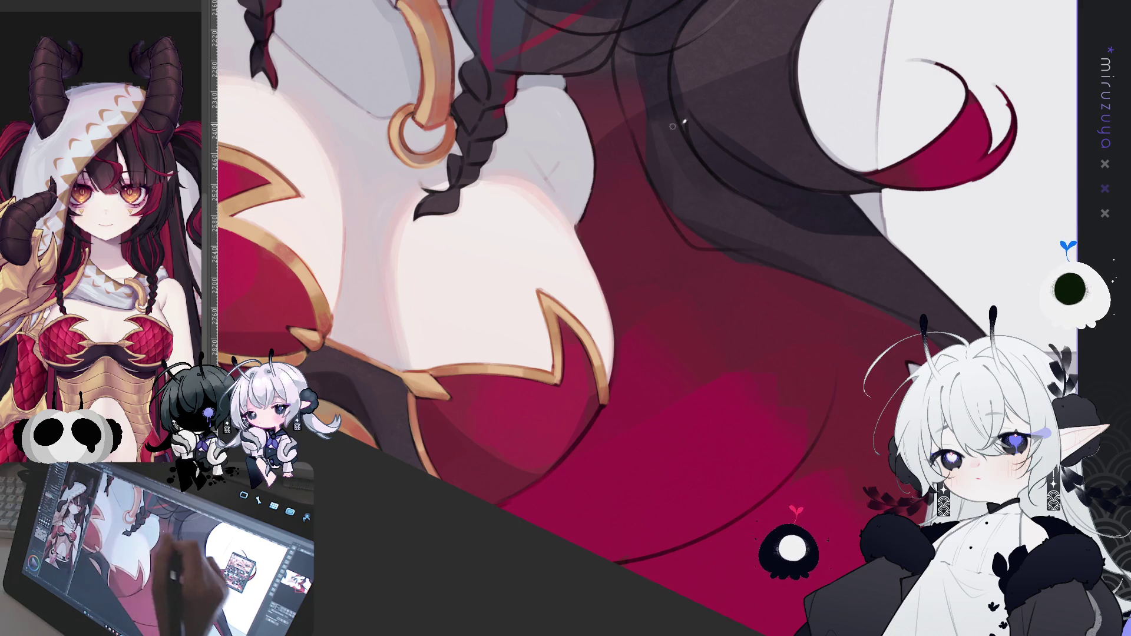
key(minus)
key(minus)
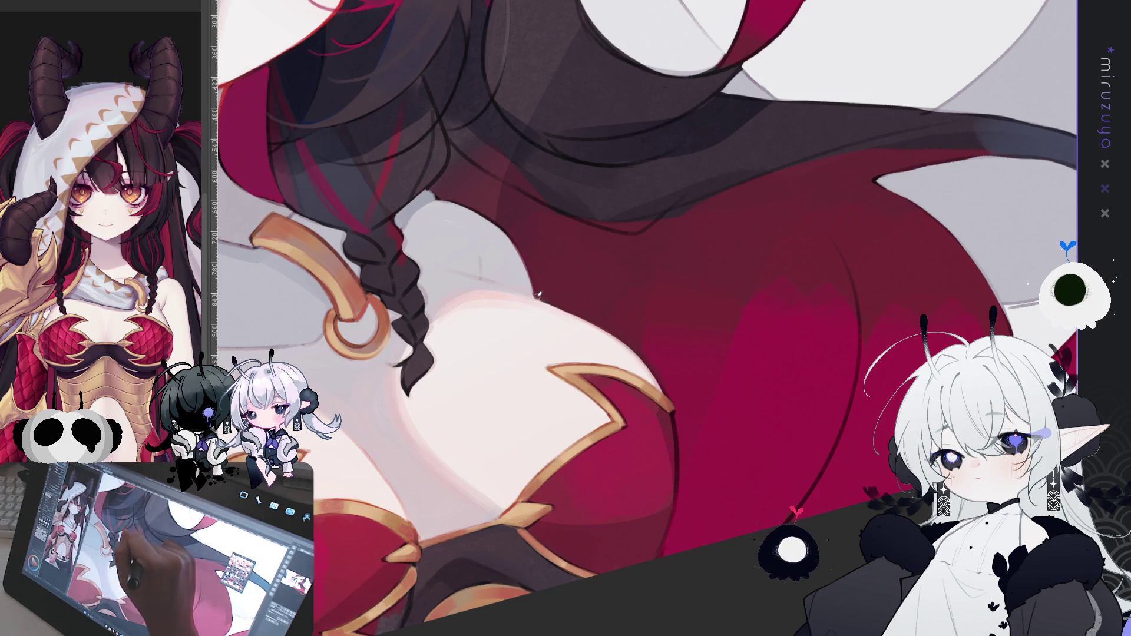
drag(505, 229, 500, 174)
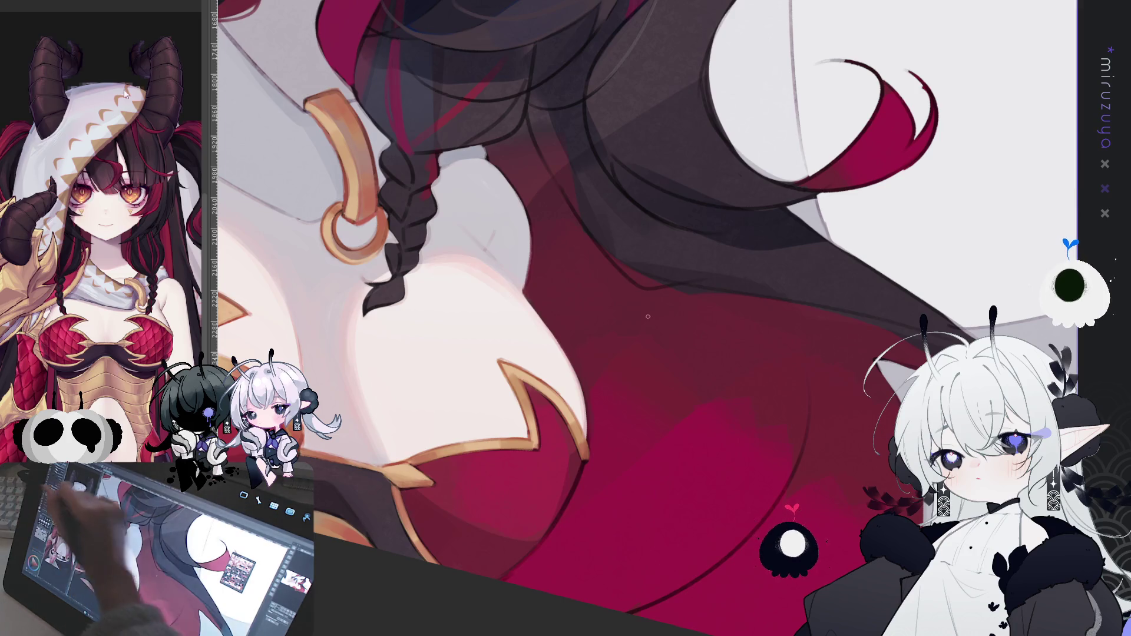
scroll(310, 128, up, 5)
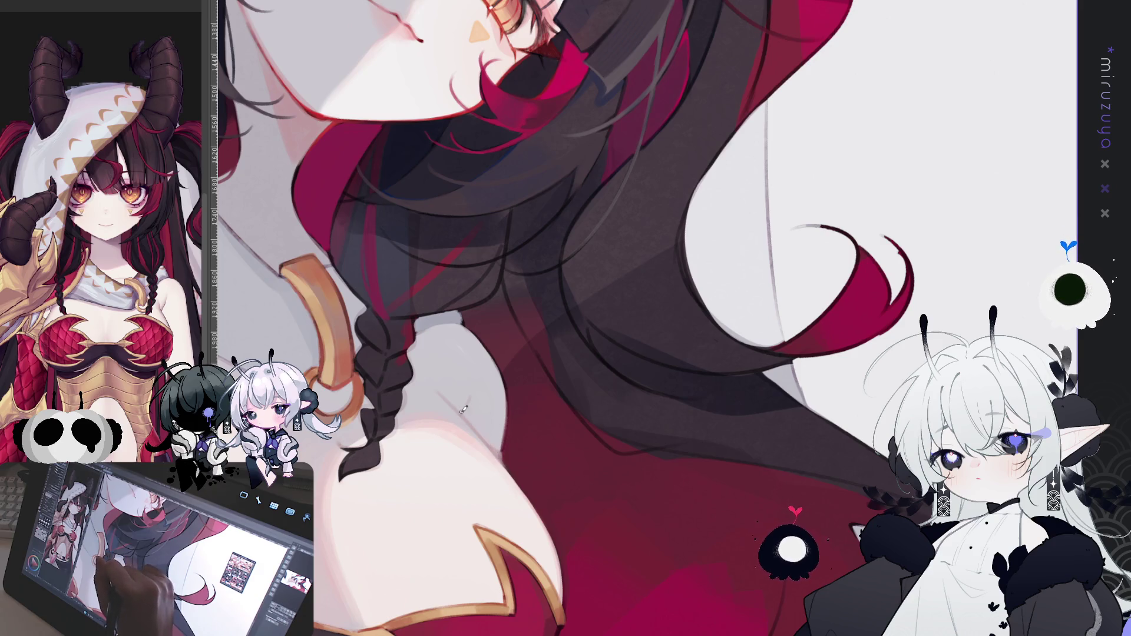
Reframe the view on the chest armor and ring, adding a short dark stroke and faint line
mouse_move(464, 409)
mouse_down()
mouse_move(465, 513)
mouse_move(432, 500)
mouse_move(472, 400)
mouse_move(506, 354)
mouse_up()
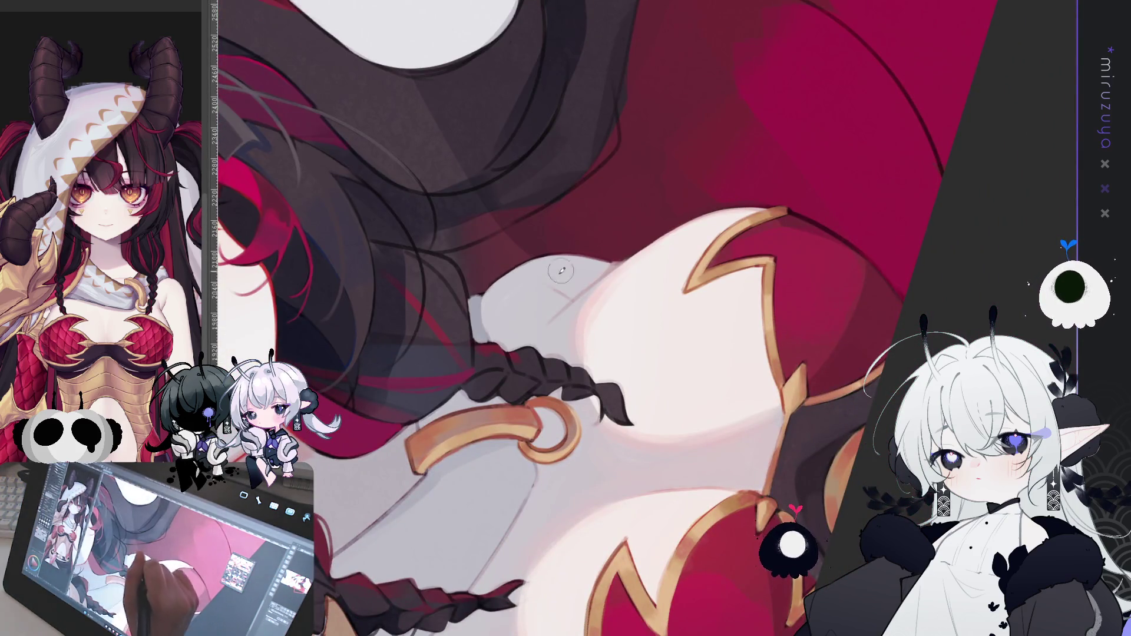
drag(541, 304, 673, 233)
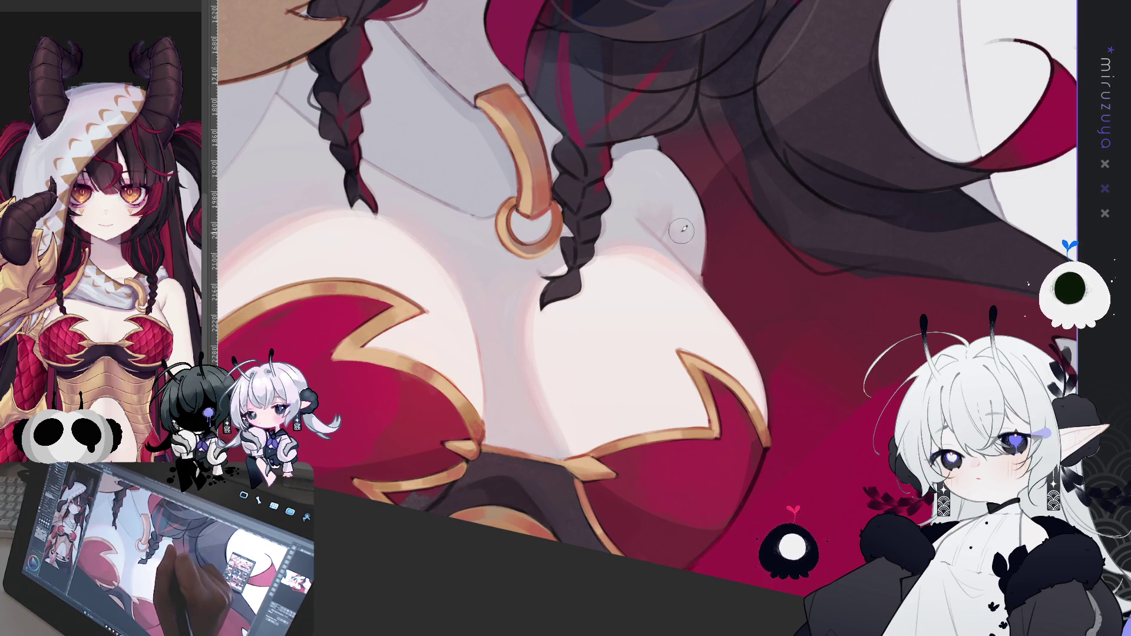
mouse_move(765, 202)
mouse_down()
mouse_move(742, 327)
mouse_move(839, 215)
mouse_move(691, 412)
mouse_move(640, 383)
mouse_move(633, 350)
mouse_move(627, 384)
mouse_move(746, 467)
mouse_up()
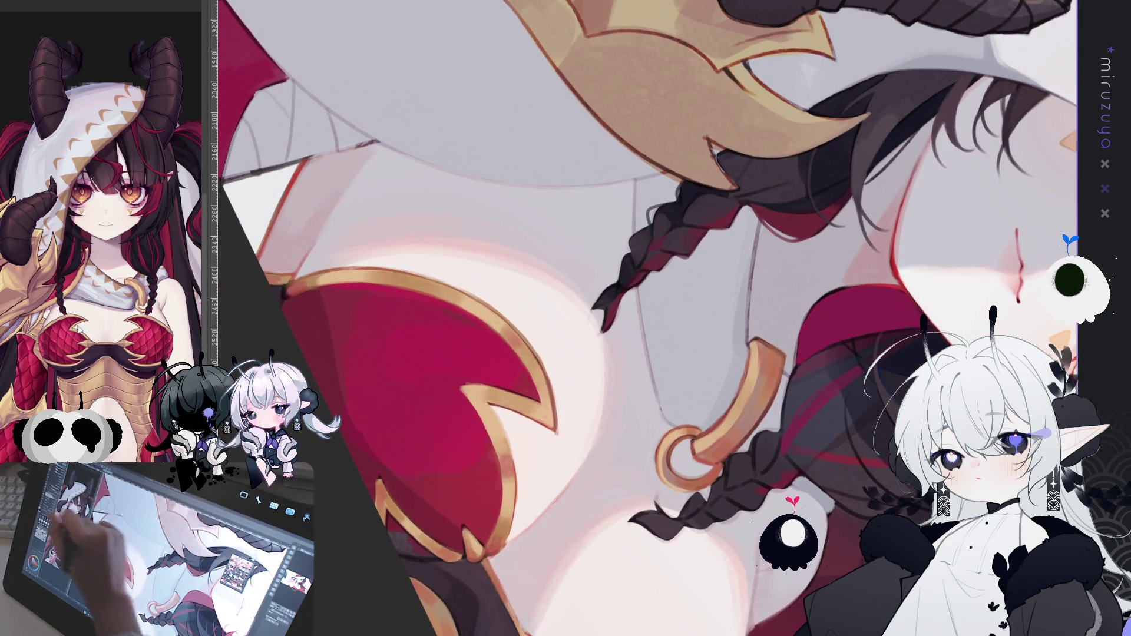
drag(616, 186, 622, 220)
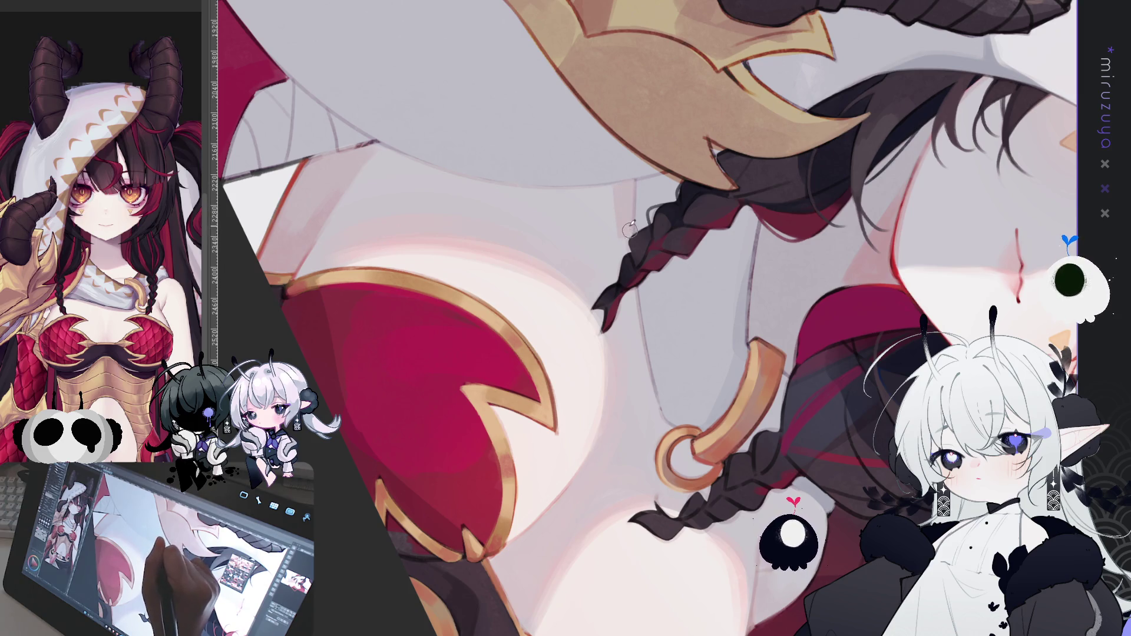
drag(634, 300, 666, 421)
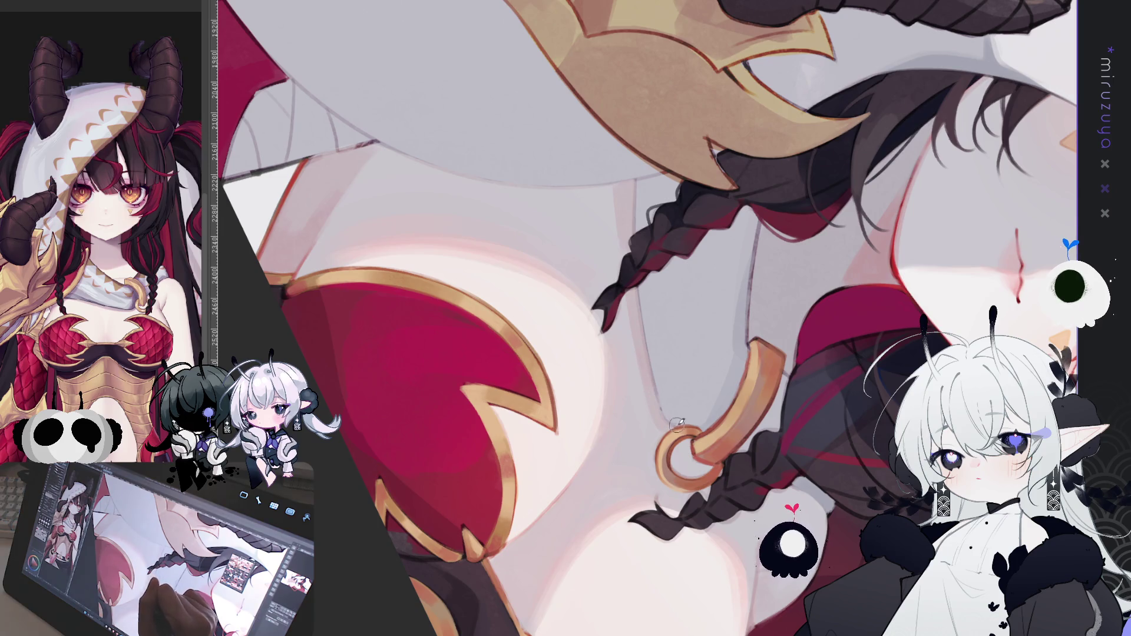
Rotate and pan the view until the neck, gold ring and braids fill the screen
drag(676, 534, 773, 138)
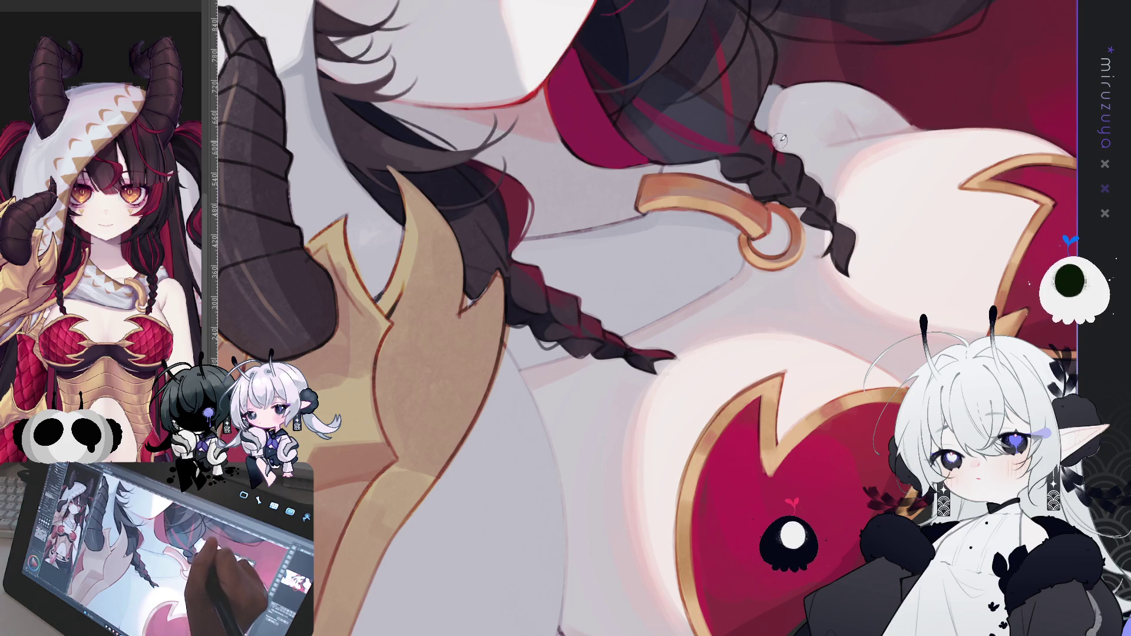
drag(893, 302, 626, 539)
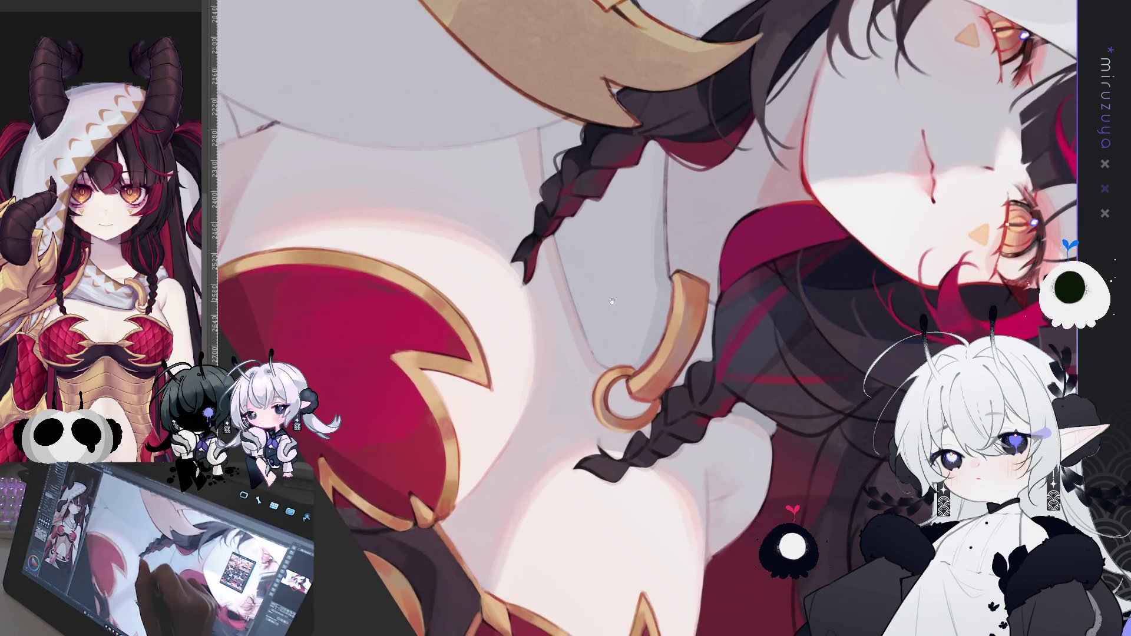
drag(622, 447, 539, 394)
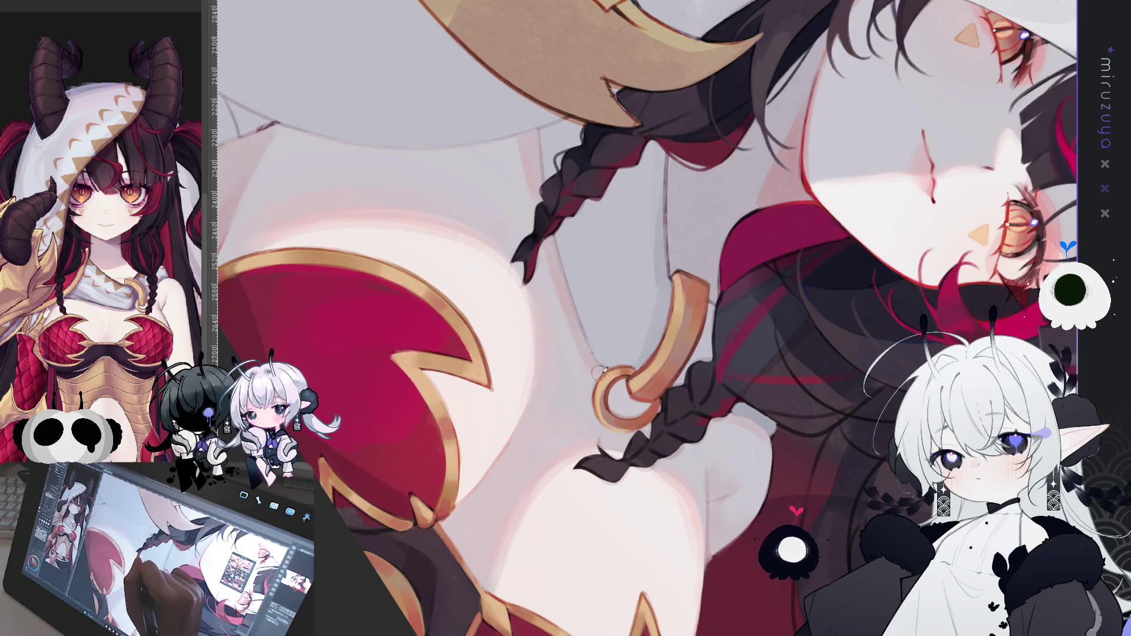
drag(706, 389, 641, 378)
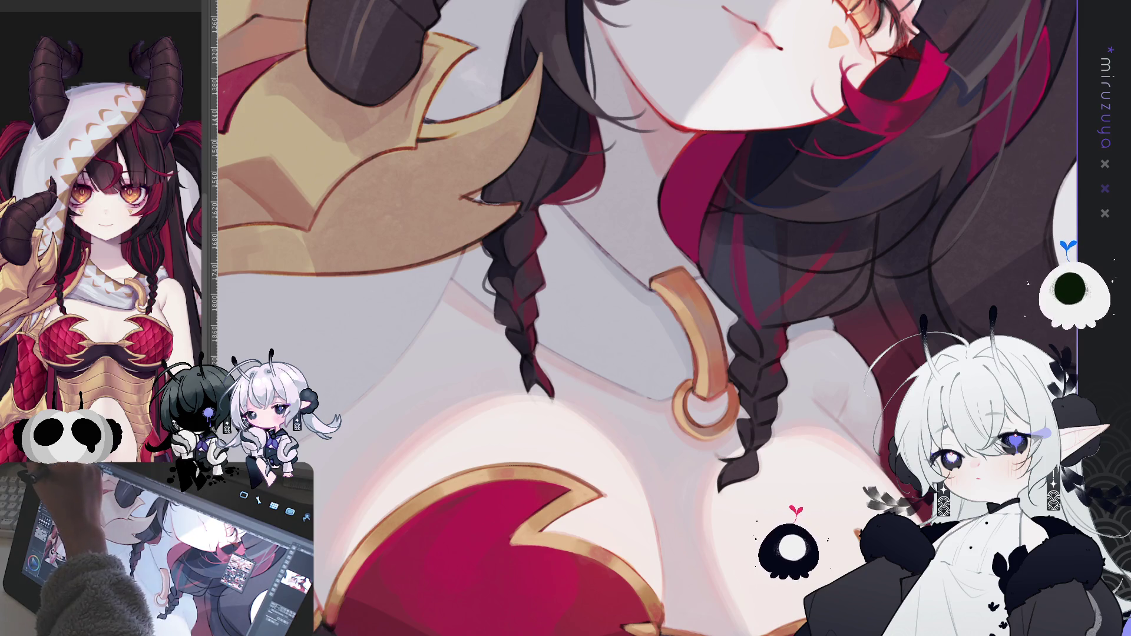
Fill the lassoed neck area below the ring with darker grey
mouse_move(853, 328)
mouse_down()
mouse_move(677, 420)
mouse_move(457, 292)
mouse_move(458, 259)
mouse_move(494, 193)
mouse_move(606, 171)
mouse_move(813, 259)
mouse_move(851, 328)
mouse_up()
click(706, 482)
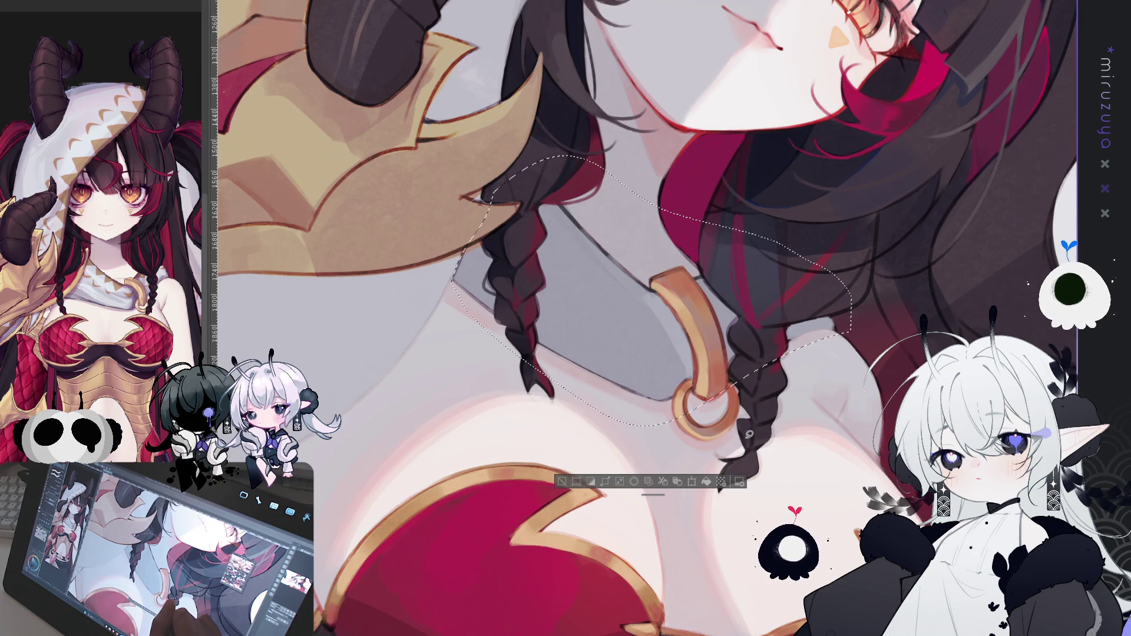
drag(749, 434, 614, 309)
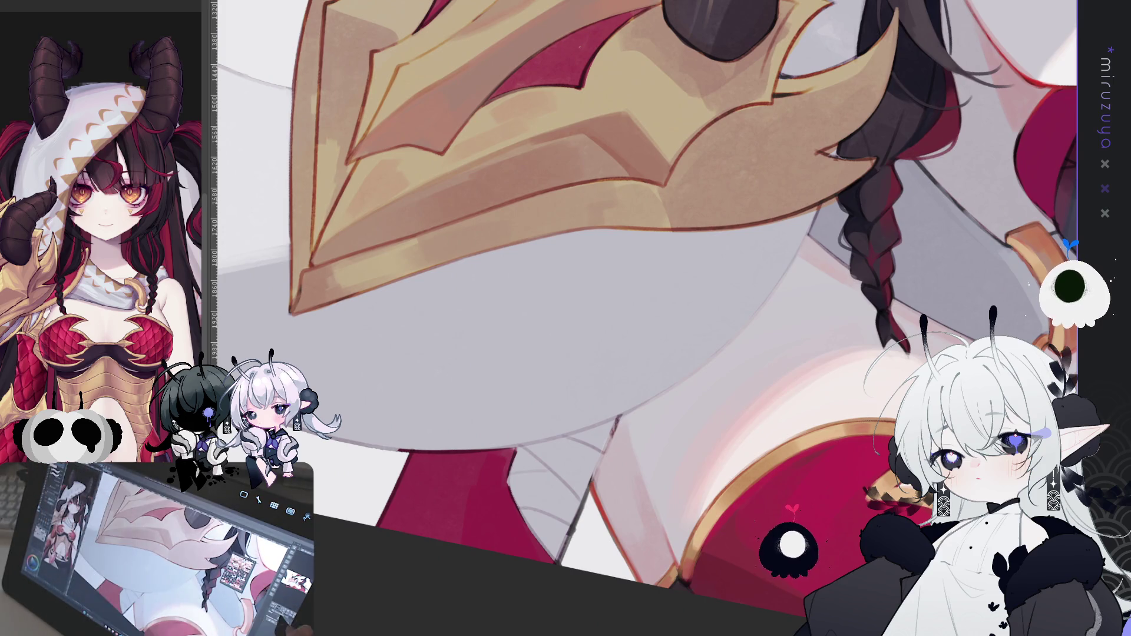
Zoom out, lasso around the shoulder armour, then clear the selection
key(ctrl+minus)
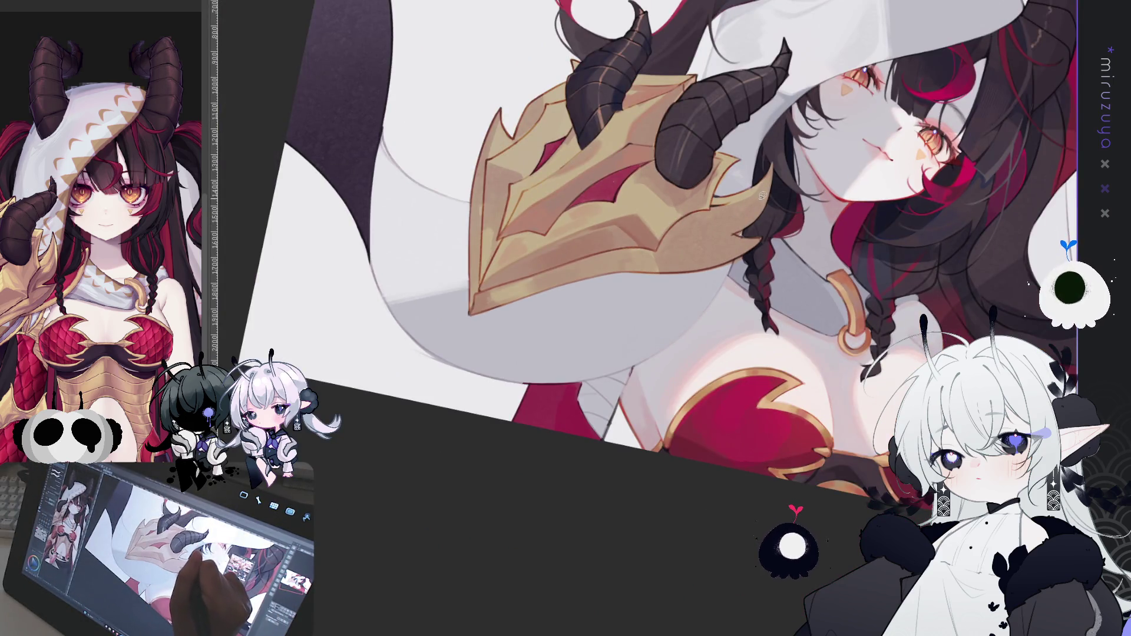
mouse_move(645, 241)
mouse_down()
mouse_move(501, 281)
mouse_move(610, 409)
mouse_up()
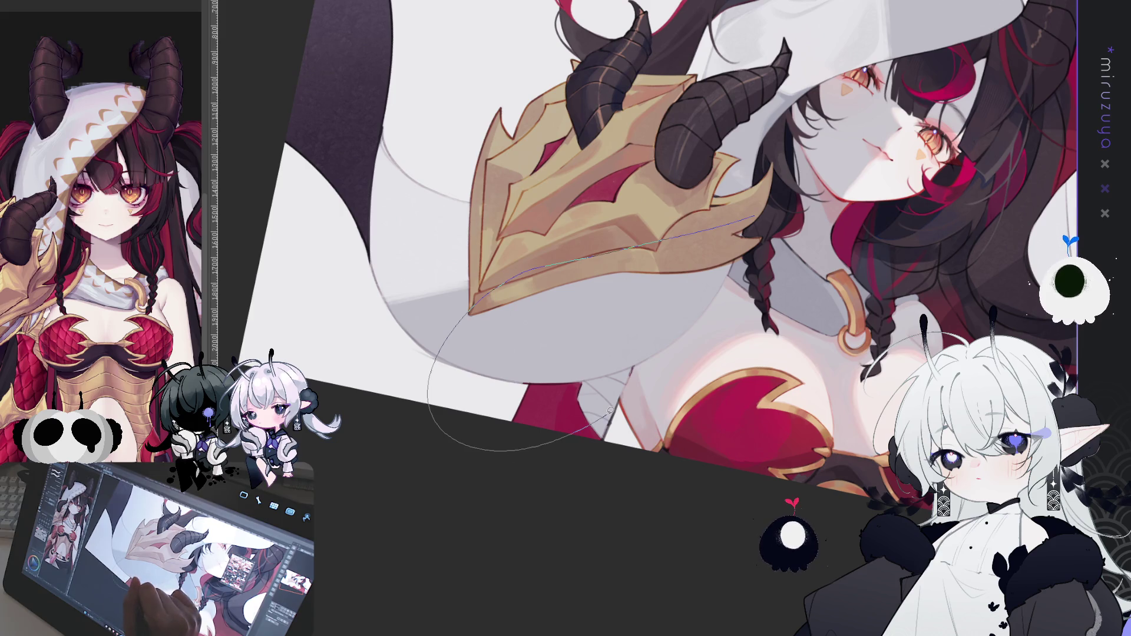
drag(738, 285, 751, 221)
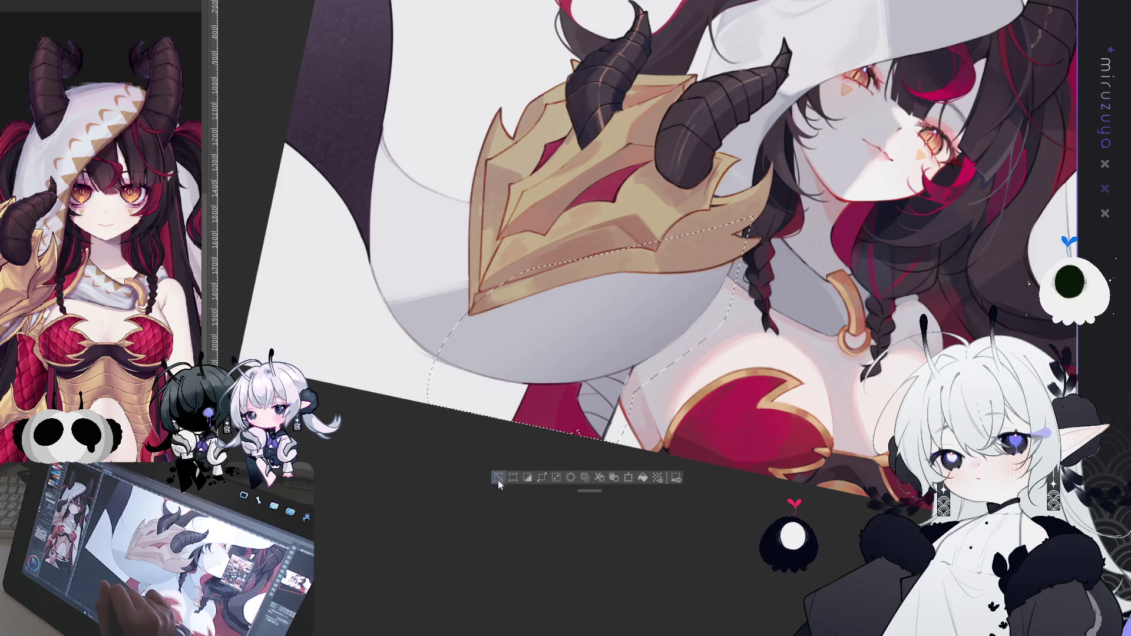
key(ctrl+d)
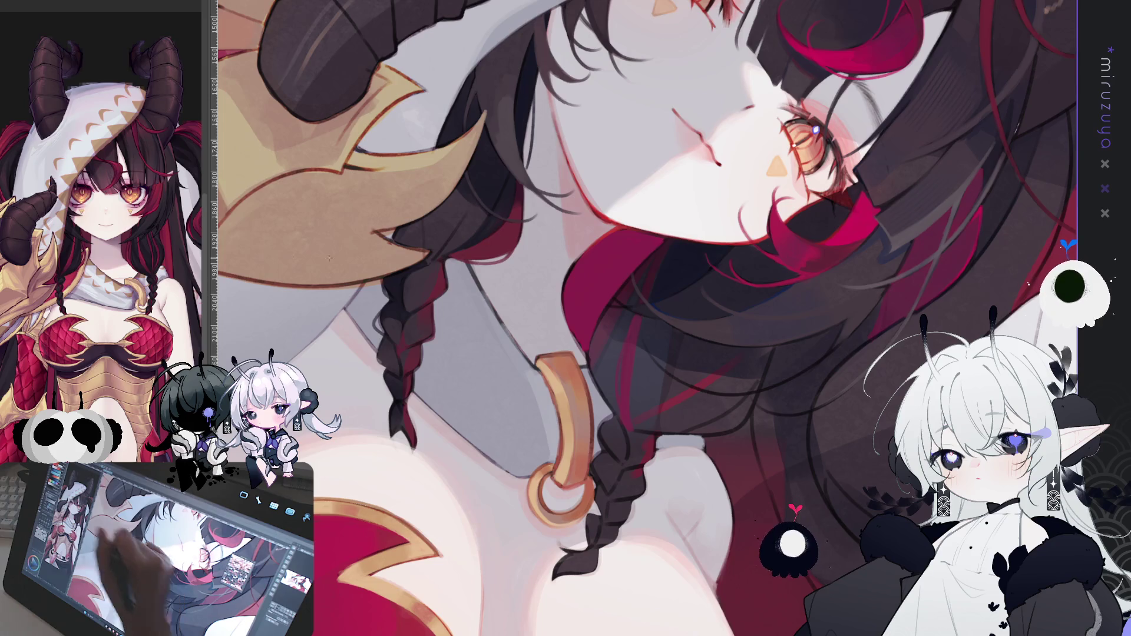
drag(557, 333, 503, 250)
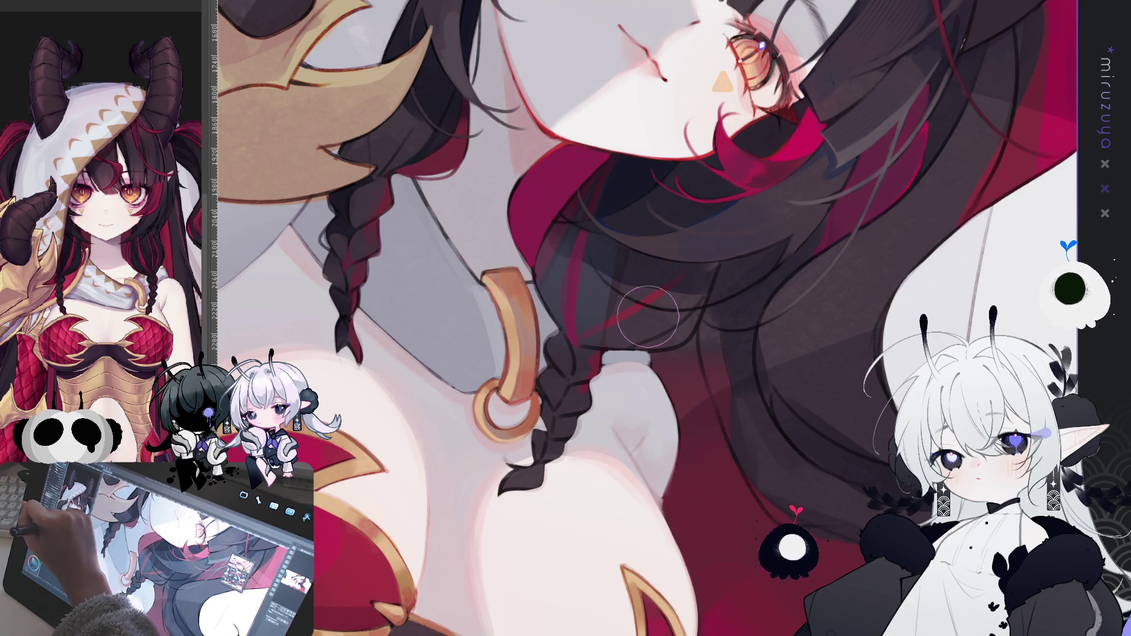
drag(412, 247, 453, 341)
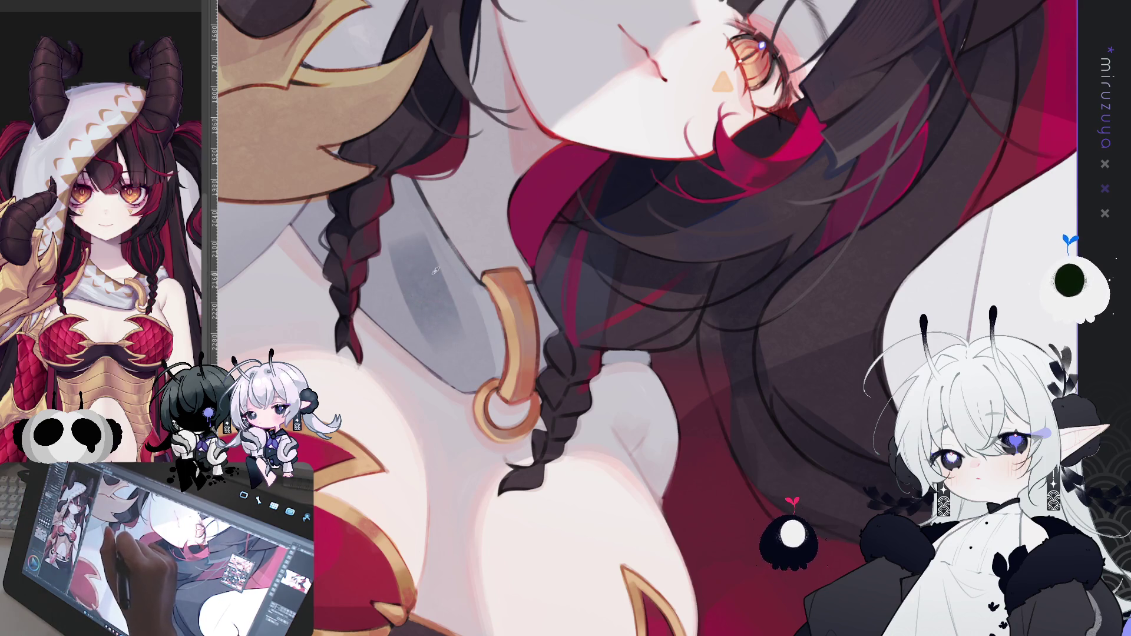
key(ctrl+z)
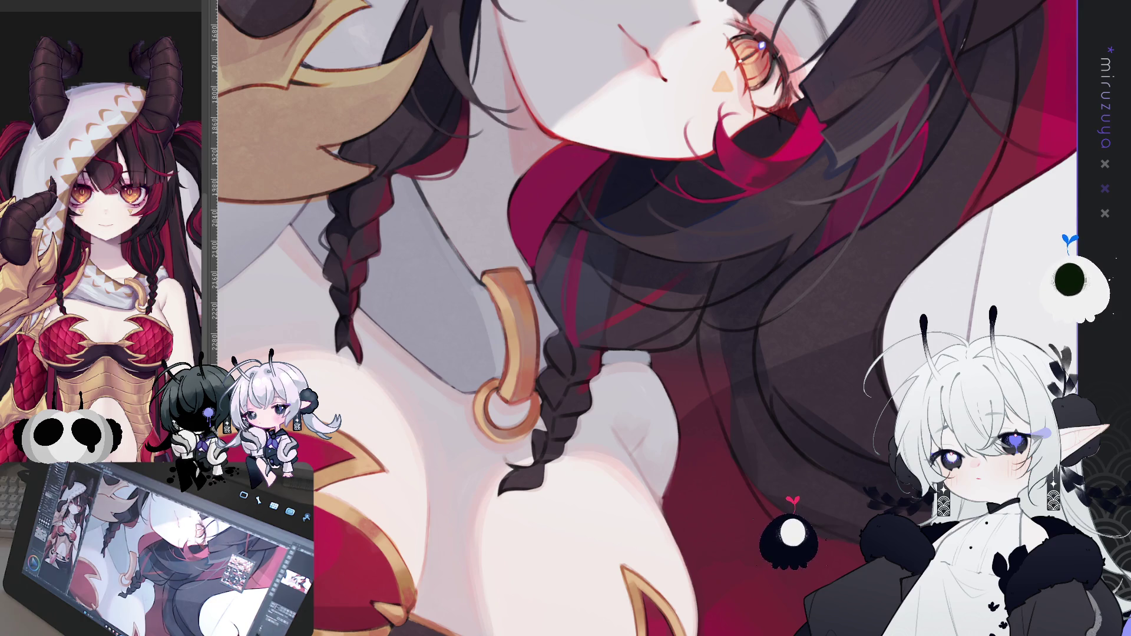
scroll(401, 196, up, 1)
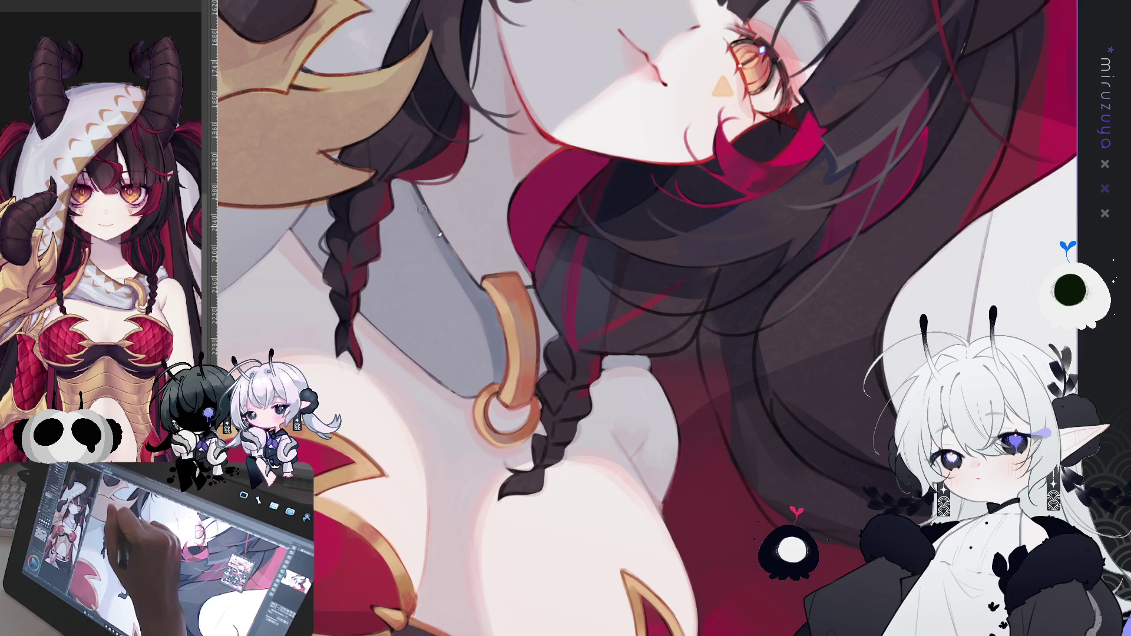
mouse_move(489, 303)
mouse_down()
mouse_move(699, 310)
mouse_move(700, 351)
mouse_move(695, 339)
mouse_up()
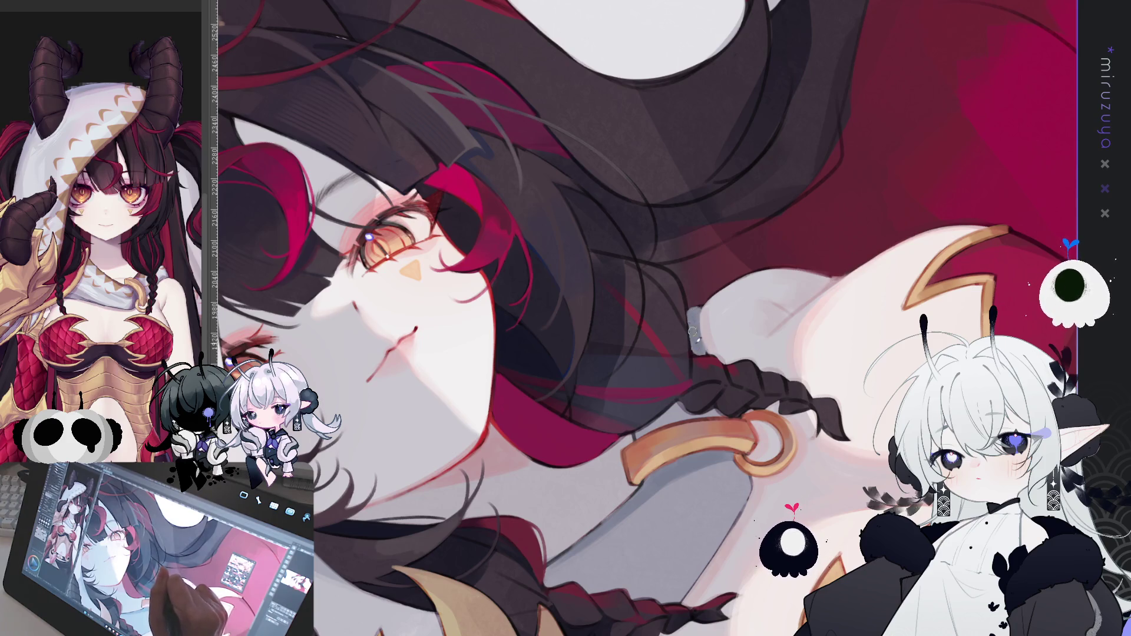
Rotate the canvas to a new angle over the neck, gold ring and braid
mouse_move(774, 253)
mouse_down()
mouse_move(706, 383)
mouse_move(493, 549)
mouse_move(452, 486)
mouse_up()
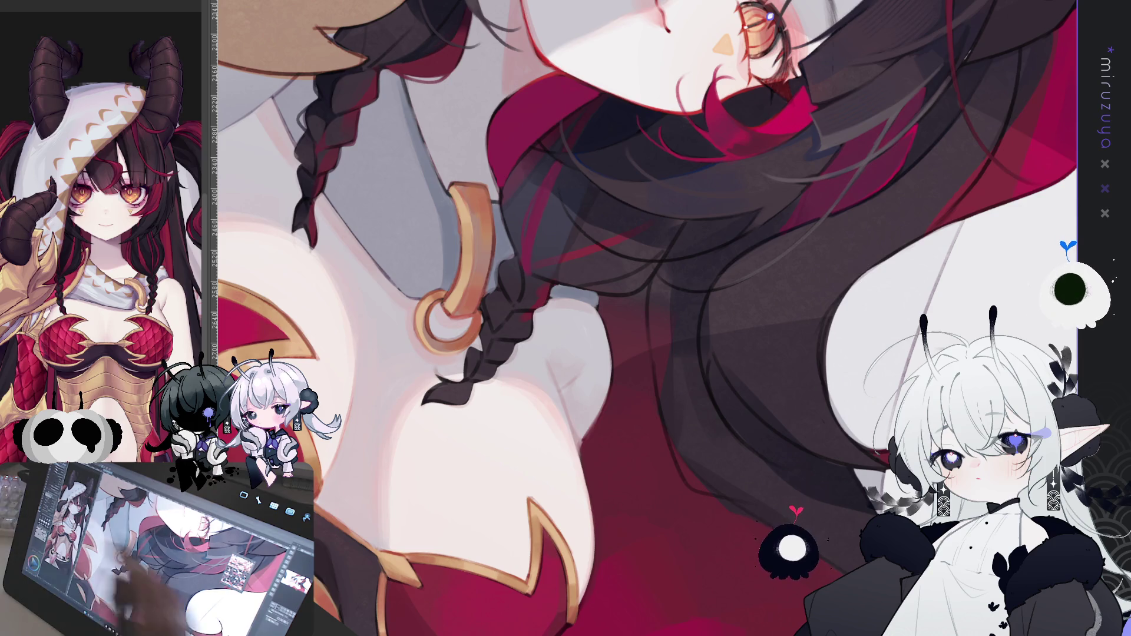
Reposition the view on the neck and paint darker grey shading on the garment edge beside the braid
scroll(532, 548, up, 2)
mouse_move(532, 548)
mouse_down()
mouse_move(472, 384)
mouse_move(516, 463)
mouse_up()
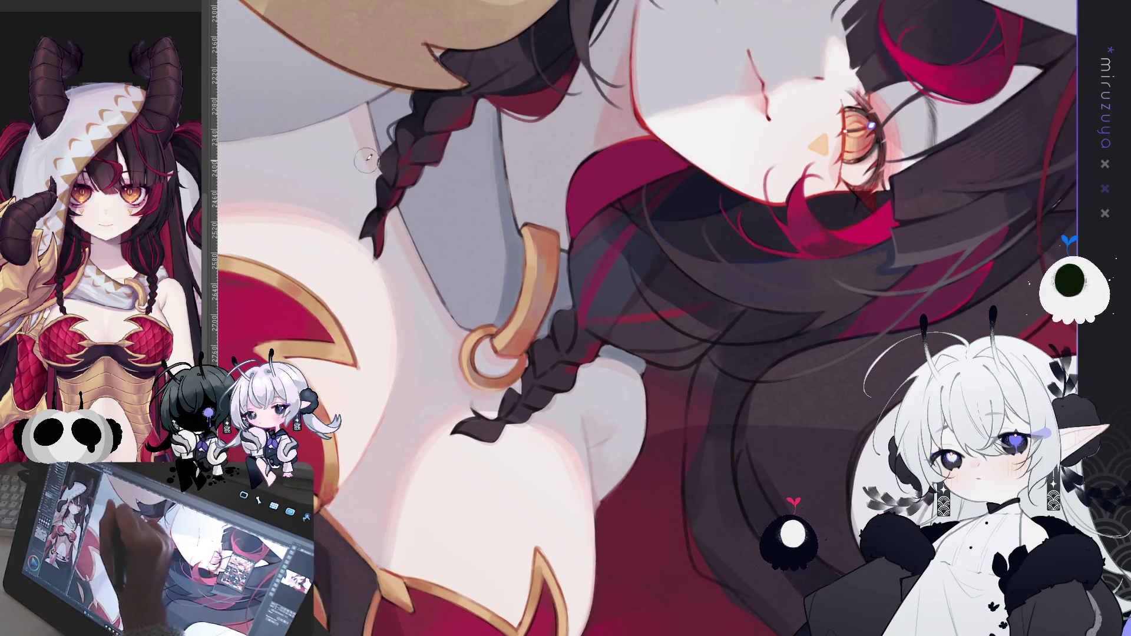
drag(648, 316, 733, 452)
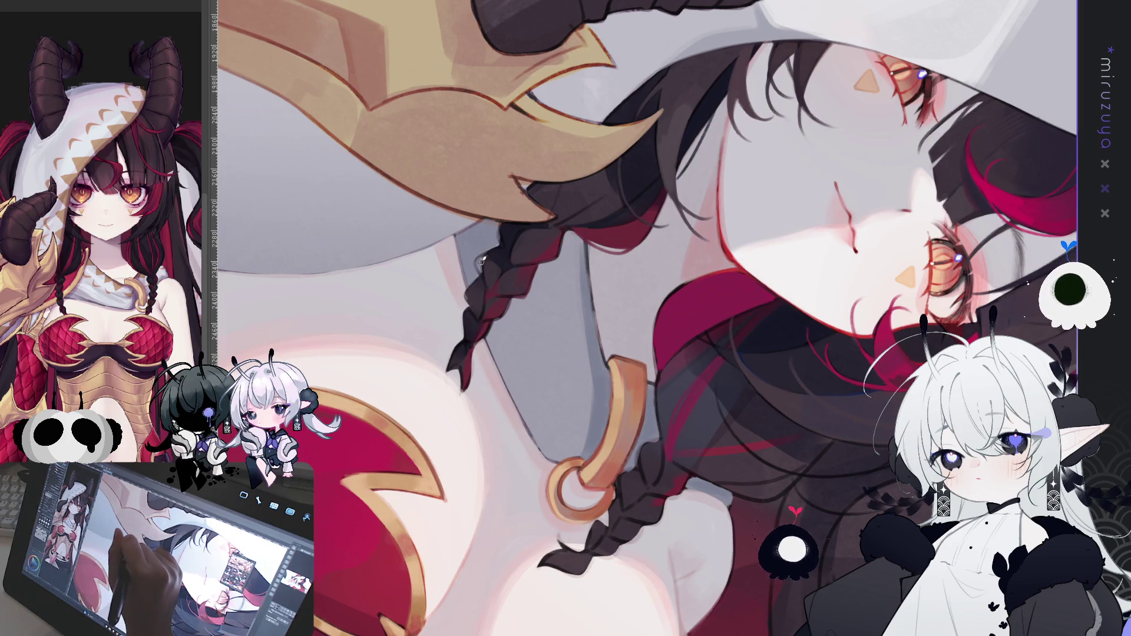
drag(486, 275, 417, 163)
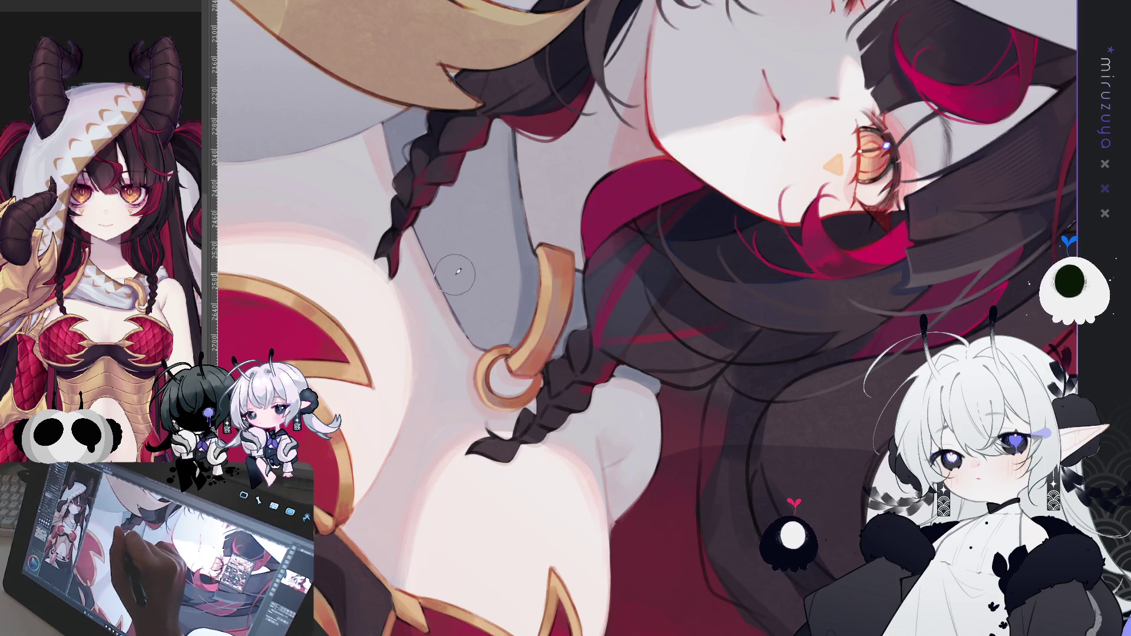
mouse_move(433, 222)
mouse_down()
mouse_move(465, 271)
mouse_move(486, 194)
mouse_up()
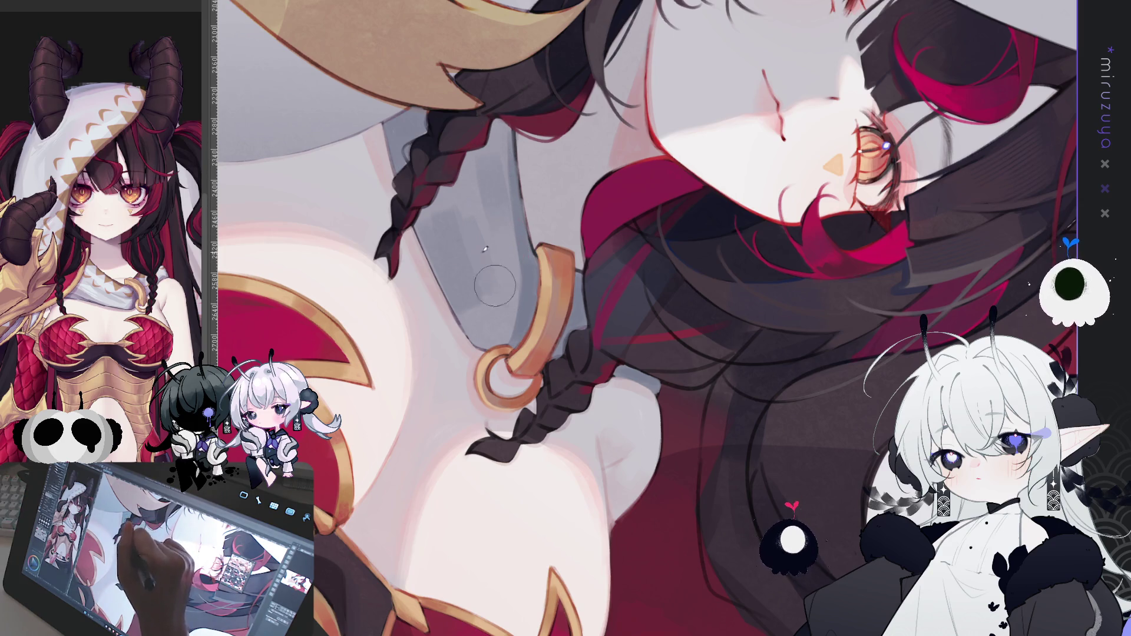
drag(498, 158, 513, 160)
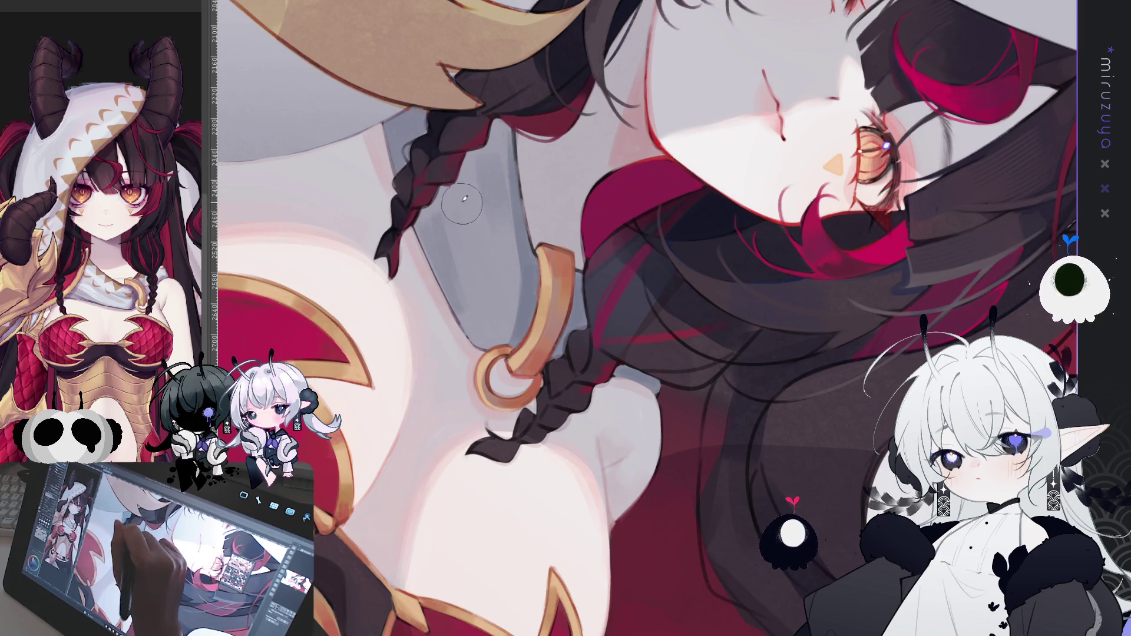
Rotate and pan the view along the braid to the gold horn guard
mouse_move(412, 459)
mouse_down()
mouse_move(444, 479)
mouse_move(407, 453)
mouse_up()
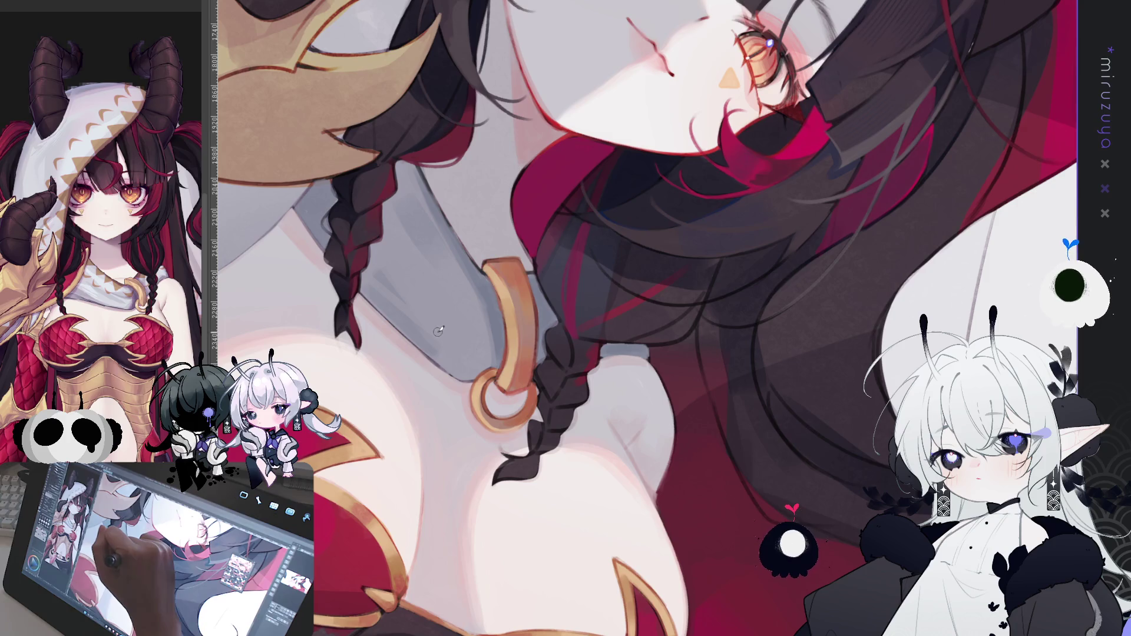
drag(438, 331, 465, 307)
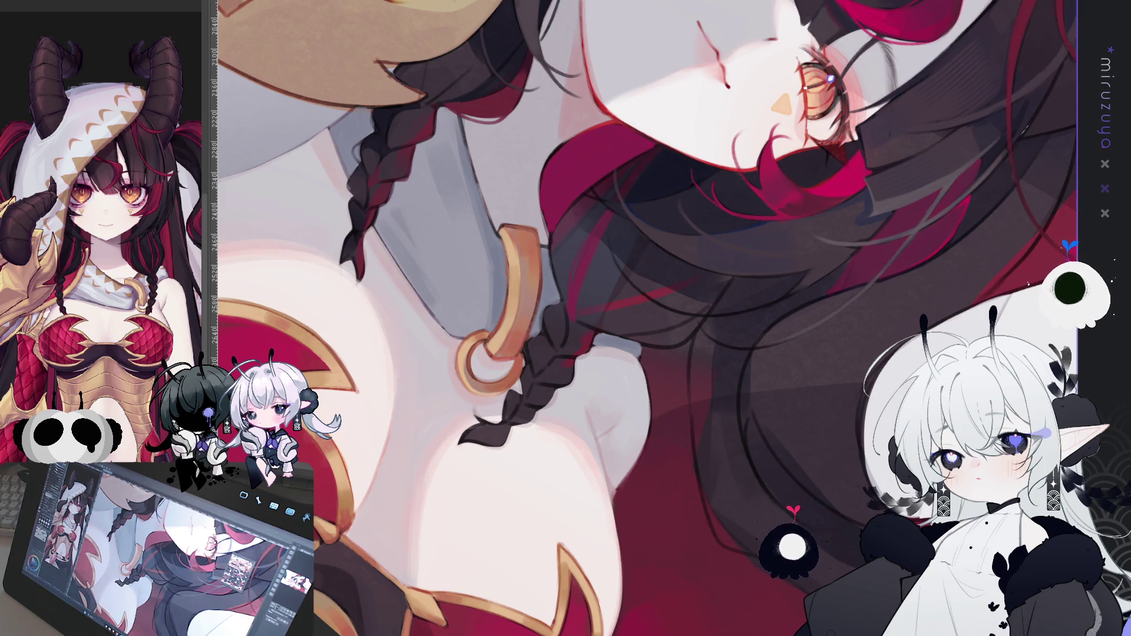
mouse_move(539, 143)
mouse_down()
mouse_move(731, 220)
mouse_move(763, 302)
mouse_up()
mouse_move(754, 518)
mouse_down()
mouse_move(755, 120)
mouse_move(742, 144)
mouse_up()
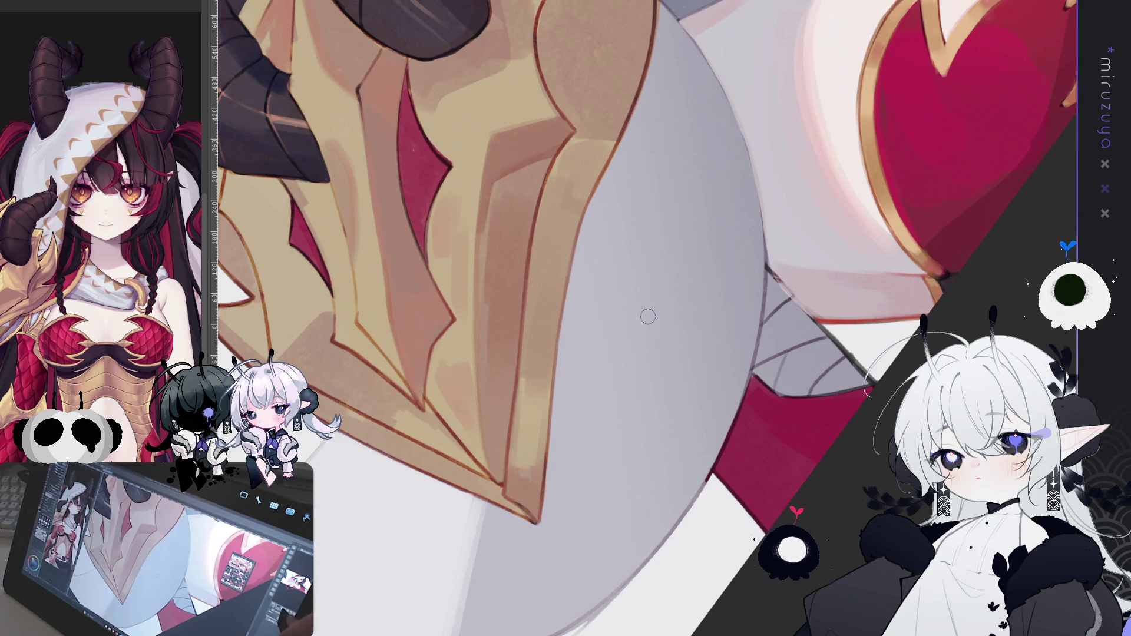
Paint soft grey shading down the gold guard's right edge, redoing the first stroke after an undo
scroll(648, 316, down, 1)
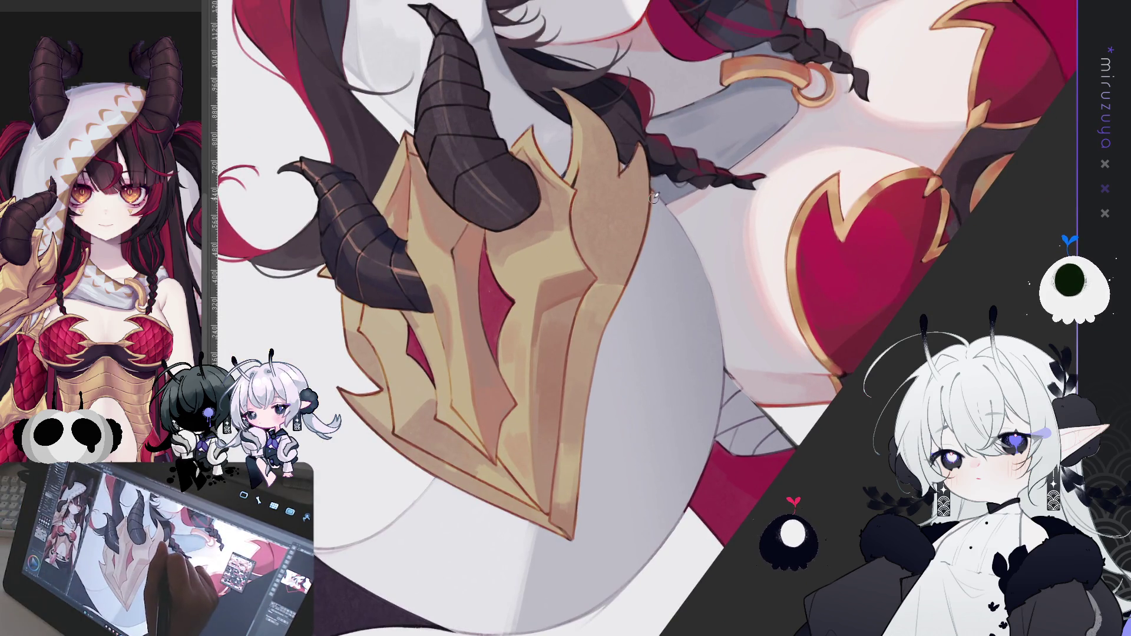
drag(652, 219, 607, 339)
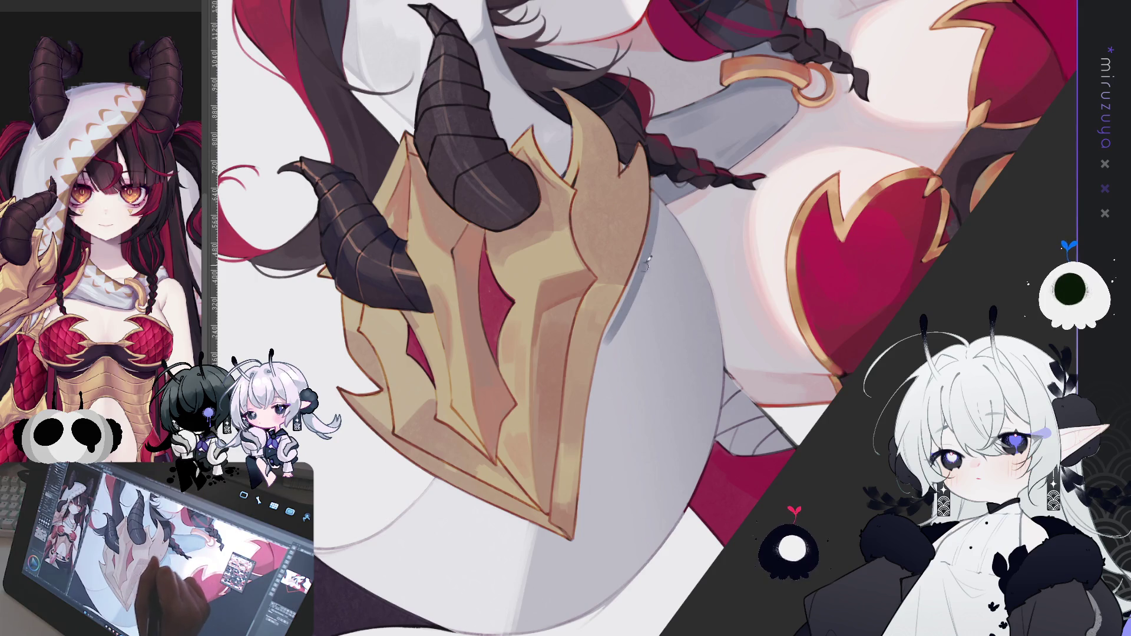
key(ctrl+z)
key(ctrl+z)
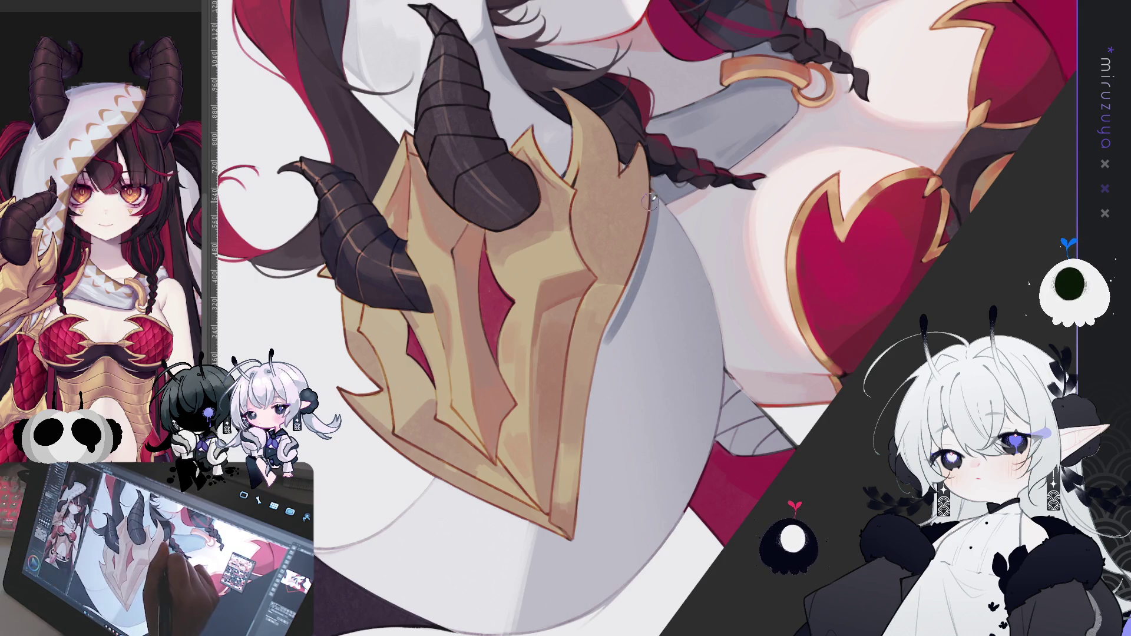
mouse_move(654, 196)
mouse_down()
mouse_move(605, 336)
mouse_move(582, 540)
mouse_move(613, 327)
mouse_move(586, 476)
mouse_up()
mouse_move(582, 531)
mouse_down()
mouse_move(607, 362)
mouse_move(661, 208)
mouse_move(613, 379)
mouse_up()
mouse_move(627, 334)
mouse_down()
mouse_move(605, 508)
mouse_move(642, 326)
mouse_move(601, 495)
mouse_move(599, 464)
mouse_move(589, 545)
mouse_move(593, 457)
mouse_move(615, 383)
mouse_move(594, 545)
mouse_up()
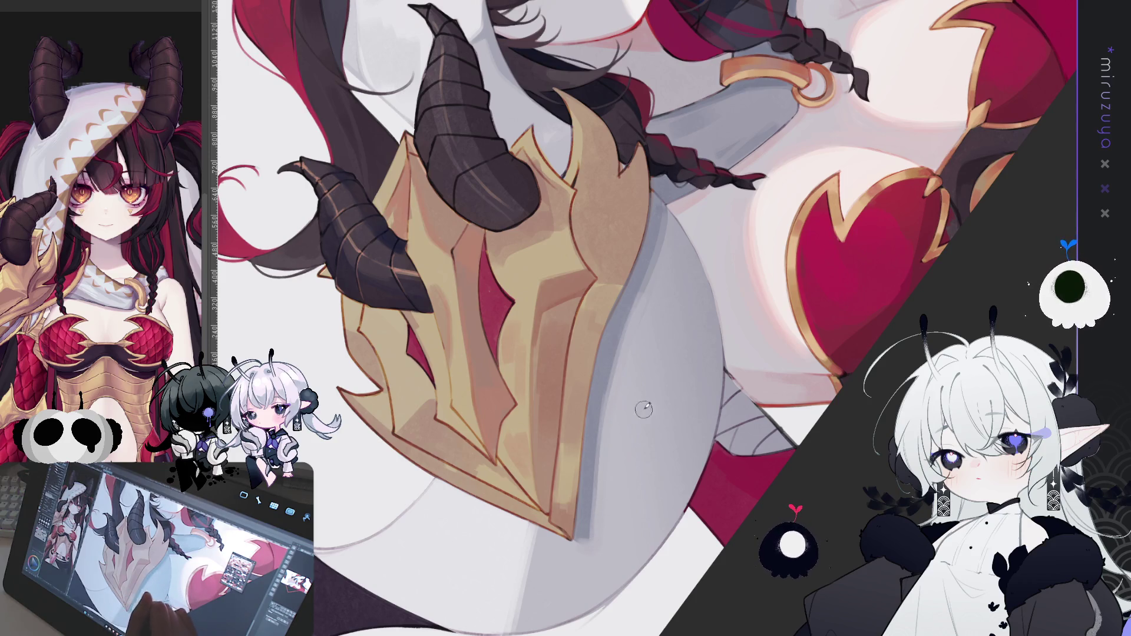
drag(707, 331, 756, 114)
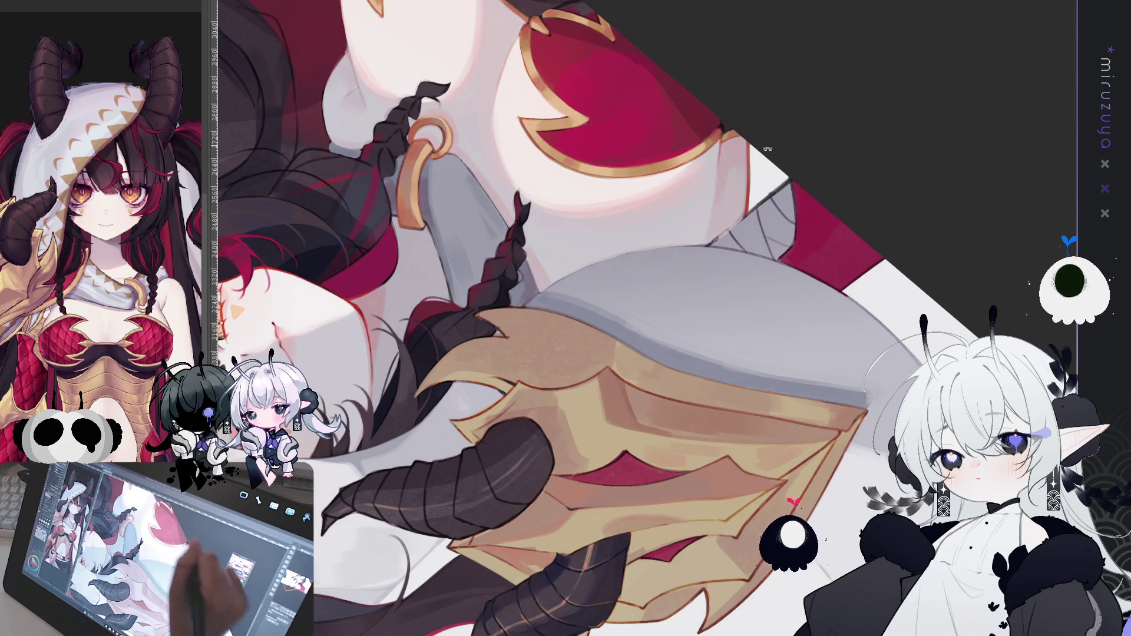
Rotate the view and brush darker mauve shading along the grey edge near the guard's lower tip
drag(528, 297, 591, 212)
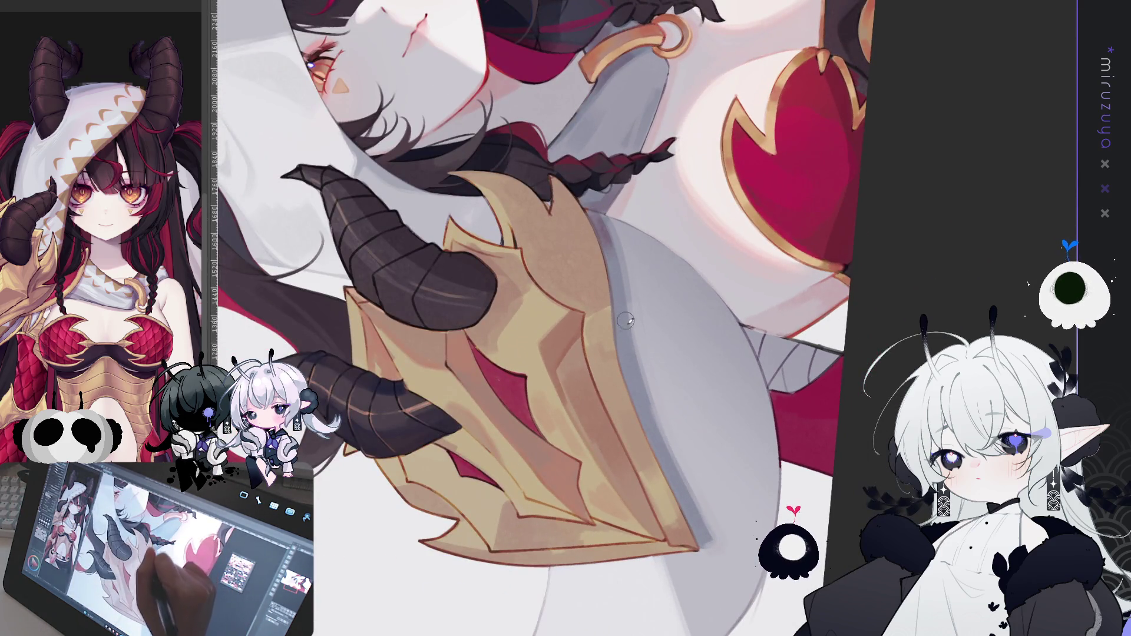
drag(666, 465, 707, 542)
drag(677, 489, 698, 523)
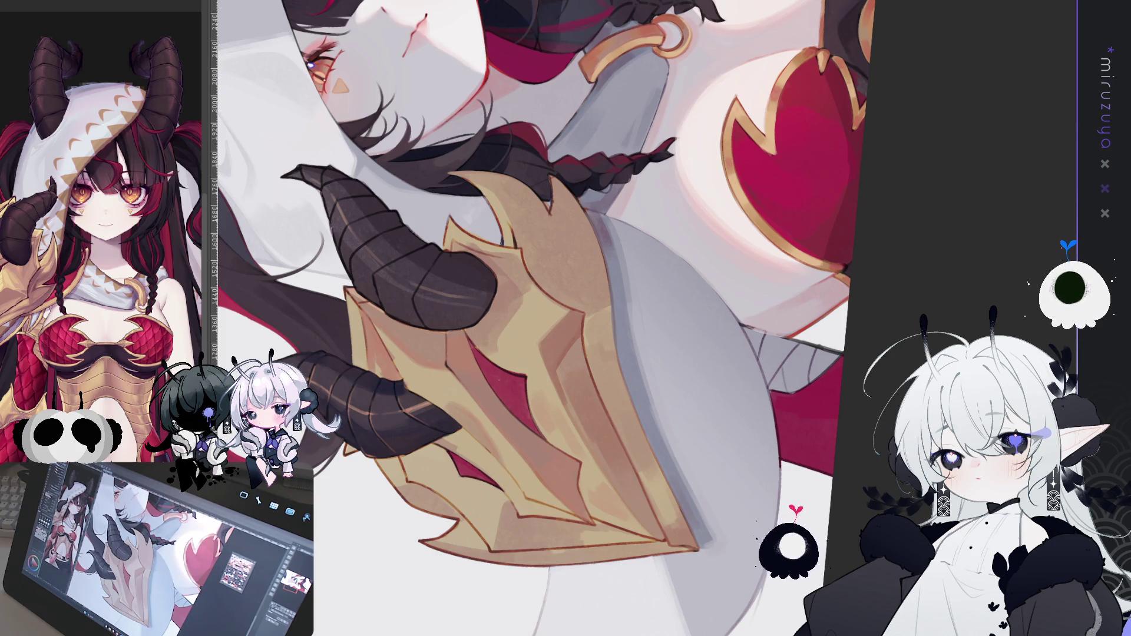
mouse_move(678, 354)
mouse_down()
mouse_move(856, 404)
mouse_move(803, 397)
mouse_up()
drag(825, 353, 837, 400)
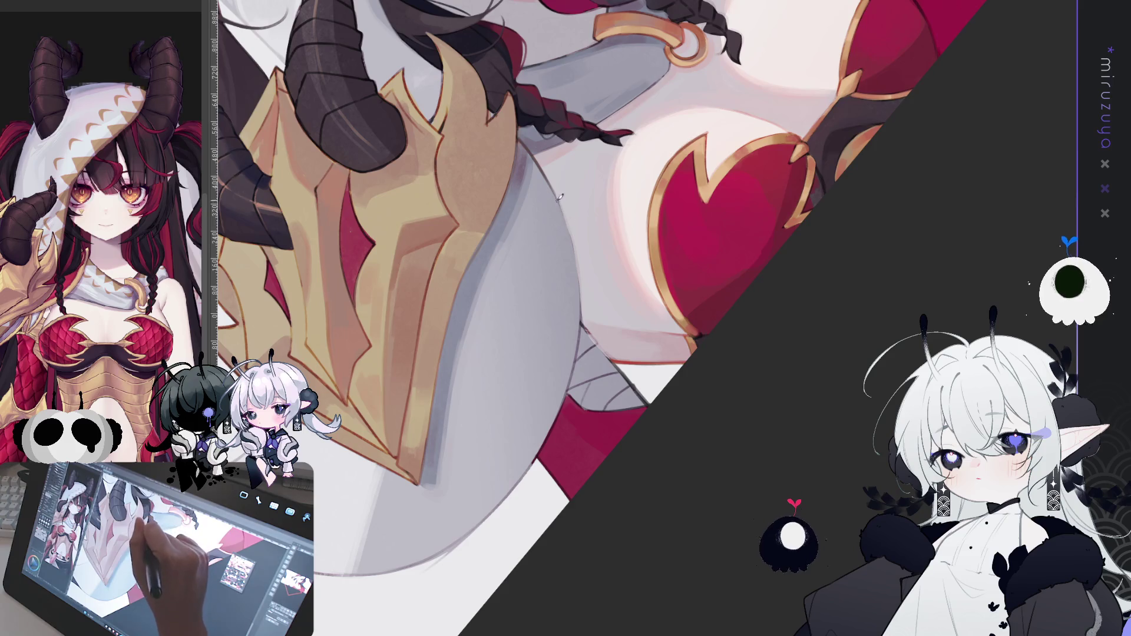
Draw a dark outline down the hood's left edge and curve, redrawing the first attempt
mouse_move(559, 417)
mouse_down()
mouse_move(569, 99)
mouse_move(551, 230)
mouse_move(576, 309)
mouse_up()
mouse_move(553, 179)
mouse_down()
mouse_move(395, 172)
mouse_move(422, 265)
mouse_up()
key(ctrl+z)
mouse_move(394, 170)
mouse_down()
mouse_move(410, 236)
mouse_move(450, 299)
mouse_up()
drag(416, 253, 494, 328)
Rotate the view past the armour and horns until the face is upright
mouse_move(563, 92)
mouse_down()
mouse_move(434, 136)
mouse_move(645, 517)
mouse_up()
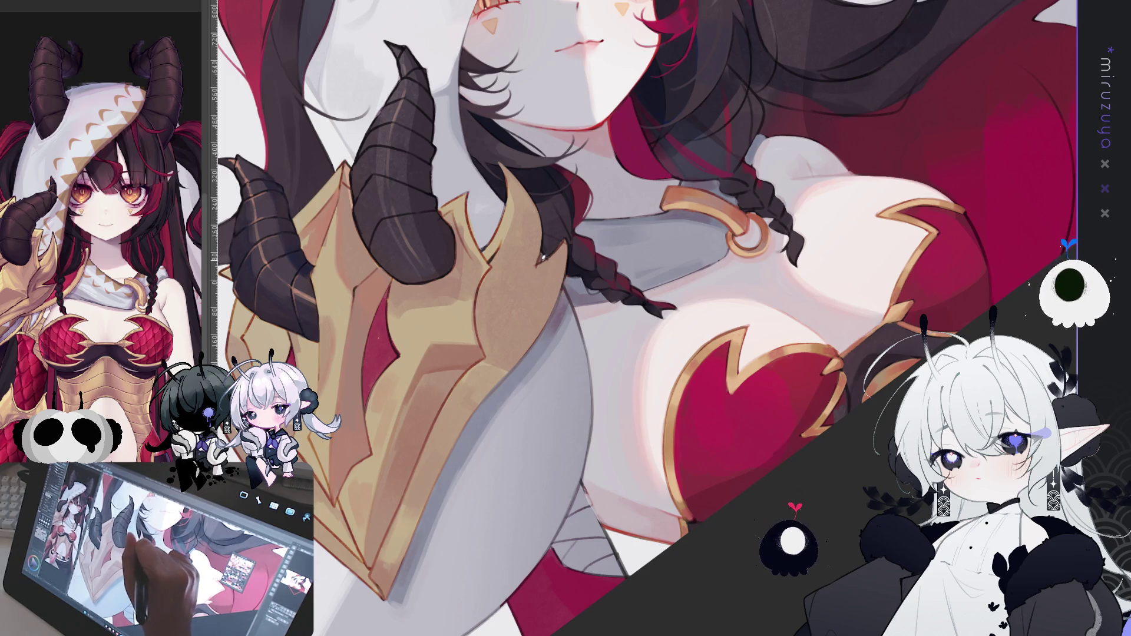
drag(664, 177, 530, 377)
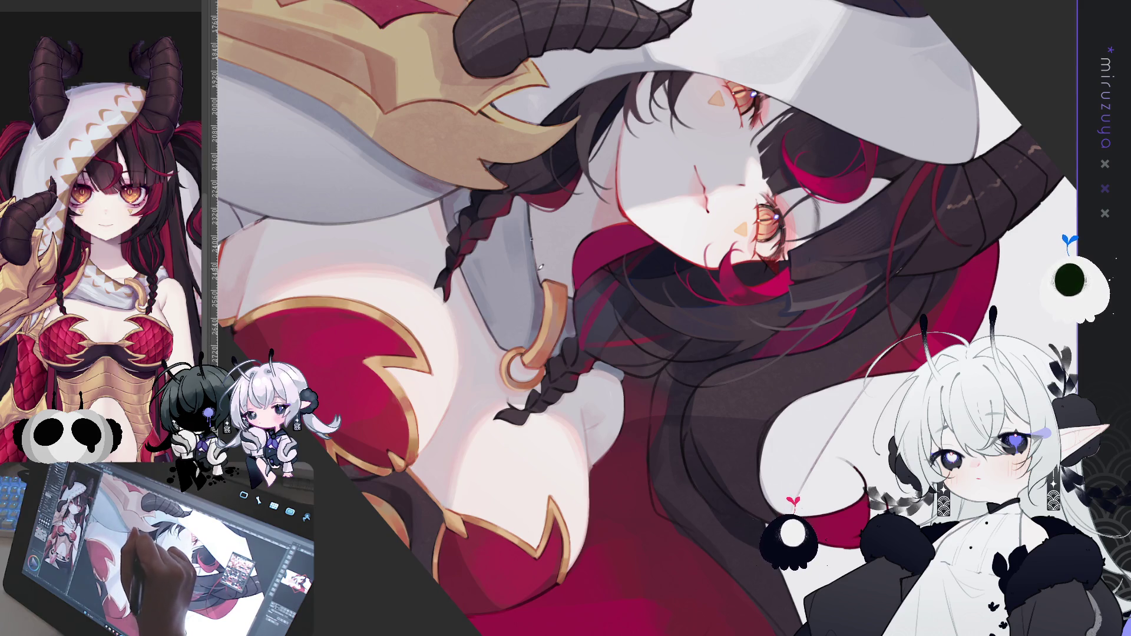
drag(592, 382, 717, 323)
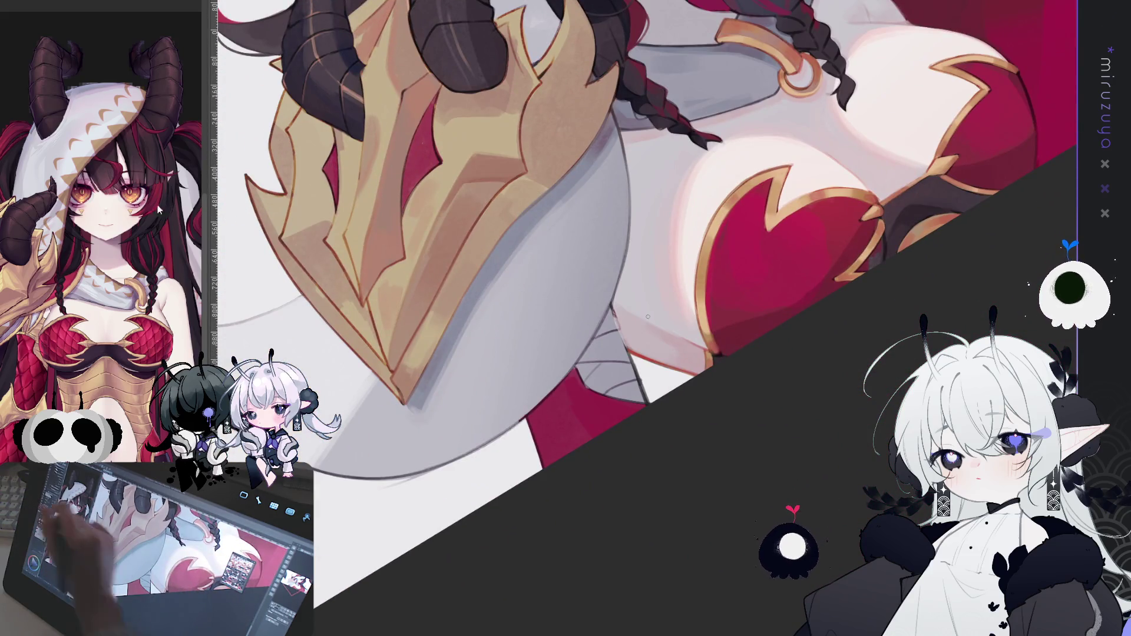
Lasso a small area at the hood's lower edge below the horn guard and fill it gold
drag(704, 318, 668, 335)
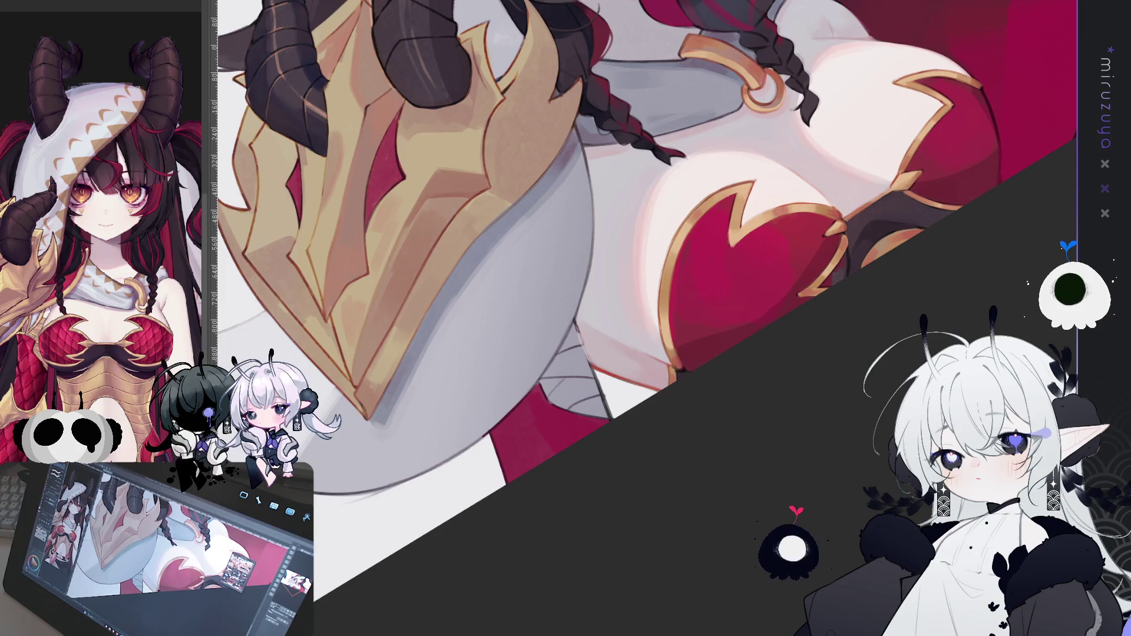
mouse_move(619, 418)
mouse_down()
mouse_move(568, 429)
mouse_move(540, 382)
mouse_move(577, 316)
mouse_up()
click(644, 464)
key(ctrl+d)
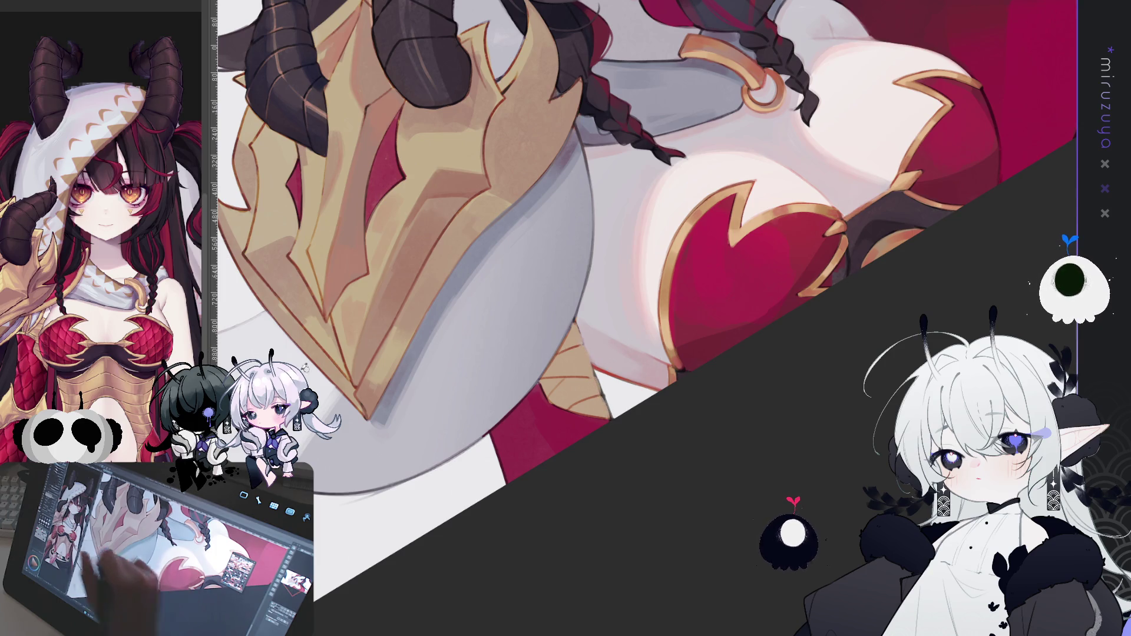
drag(647, 316, 621, 433)
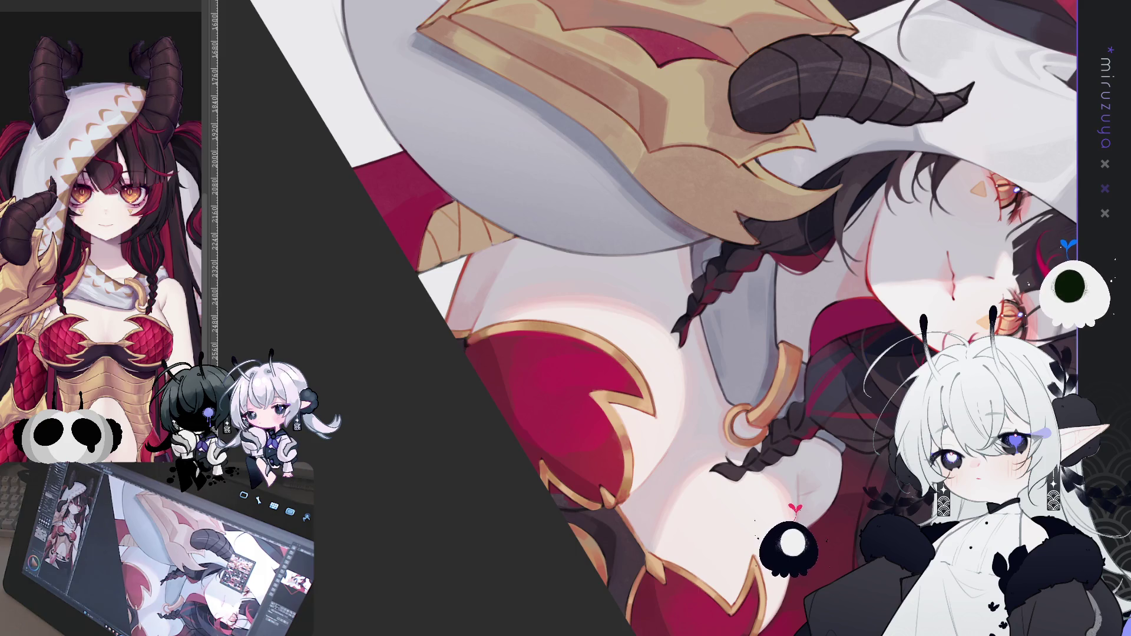
Pan slightly left, then rotate the canvas view roughly 180° with the R shortcut
drag(695, 302, 647, 316)
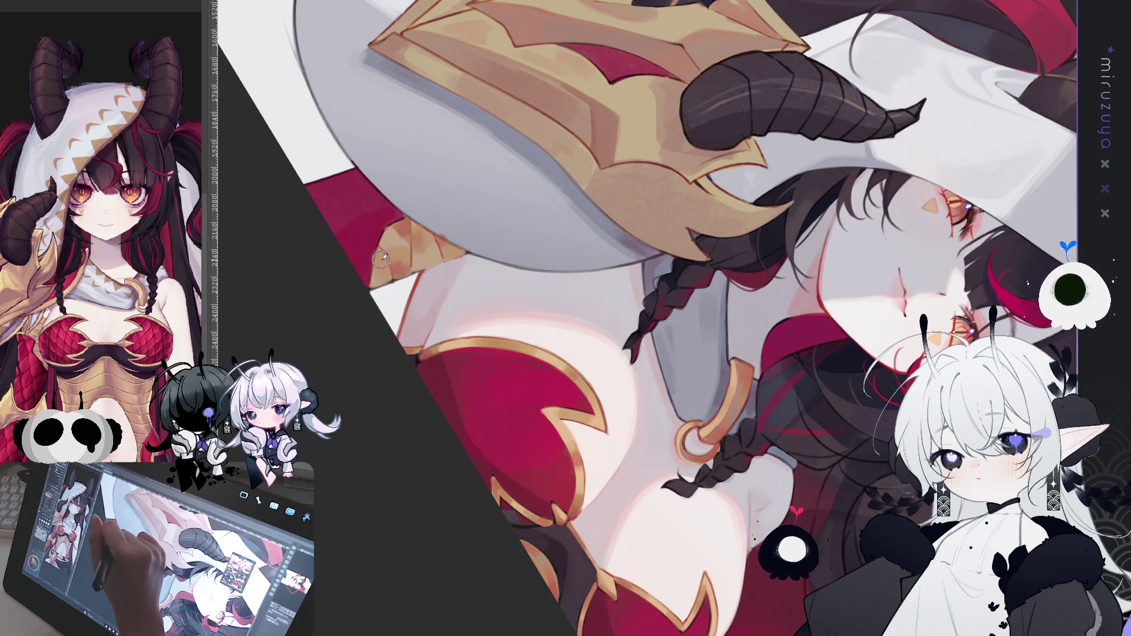
key(r)
mouse_move(432, 230)
mouse_down()
mouse_move(530, 153)
mouse_move(736, 135)
mouse_move(891, 193)
mouse_move(737, 265)
mouse_move(662, 321)
mouse_up()
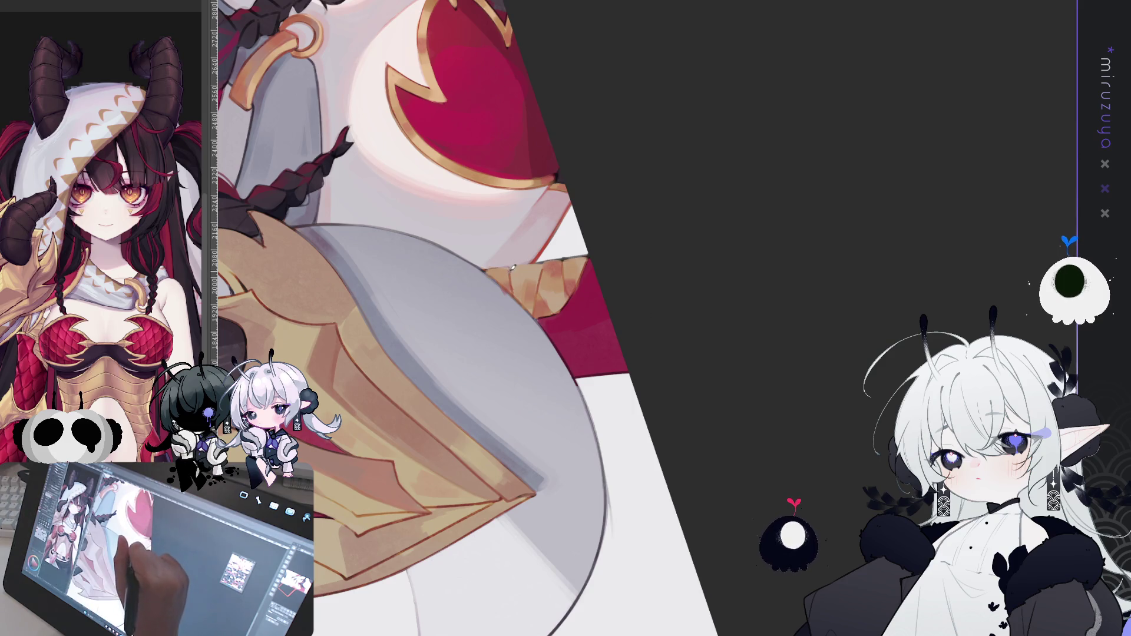
mouse_move(516, 294)
mouse_down()
mouse_move(702, 308)
mouse_move(676, 157)
mouse_up()
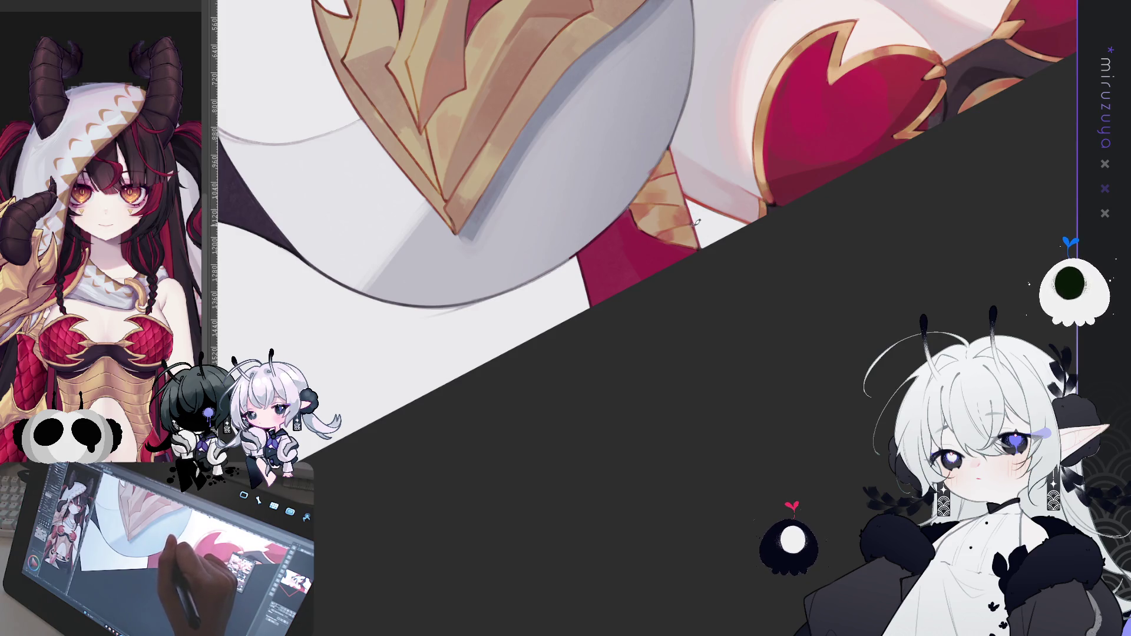
drag(687, 195, 518, 295)
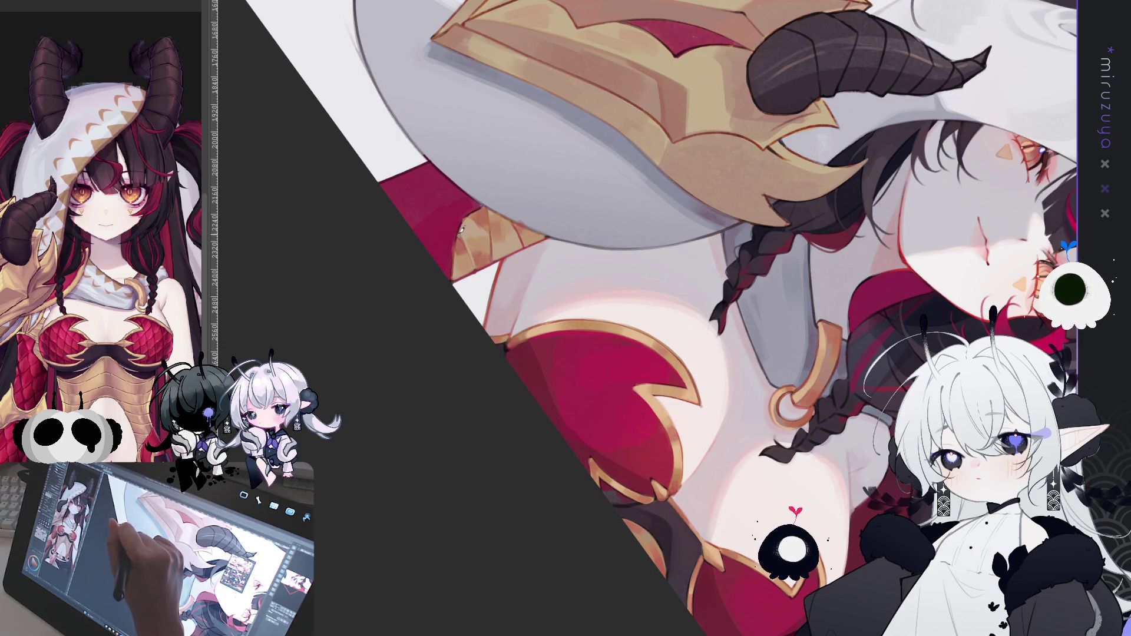
drag(417, 354, 651, 348)
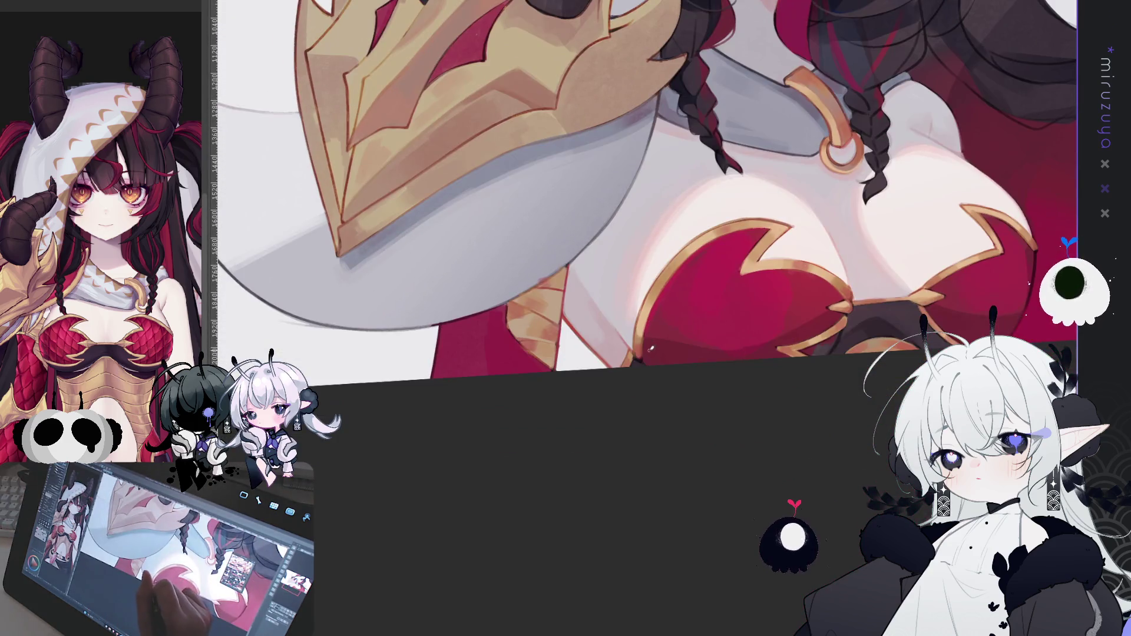
drag(642, 229, 518, 459)
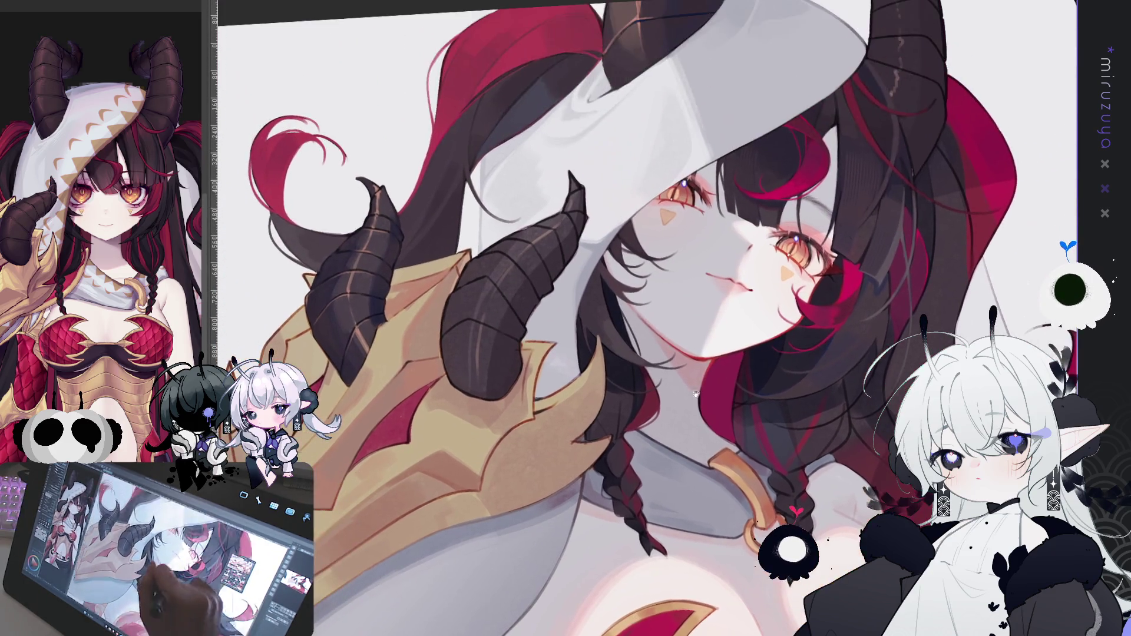
mouse_move(684, 203)
mouse_down()
mouse_move(855, 120)
mouse_move(844, 262)
mouse_up()
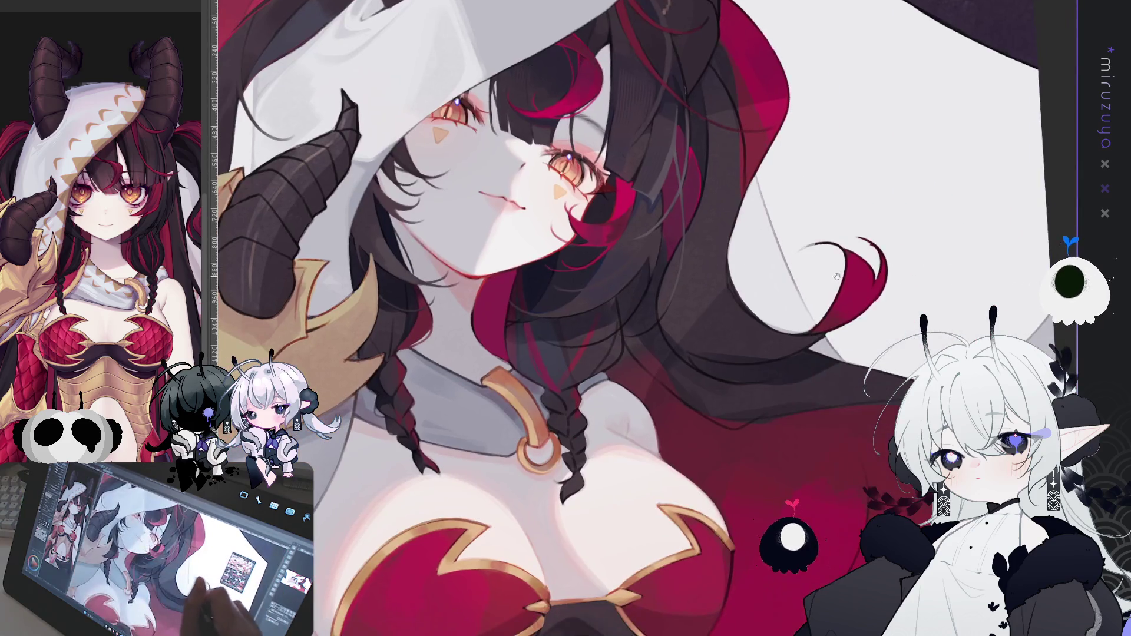
drag(753, 352, 731, 465)
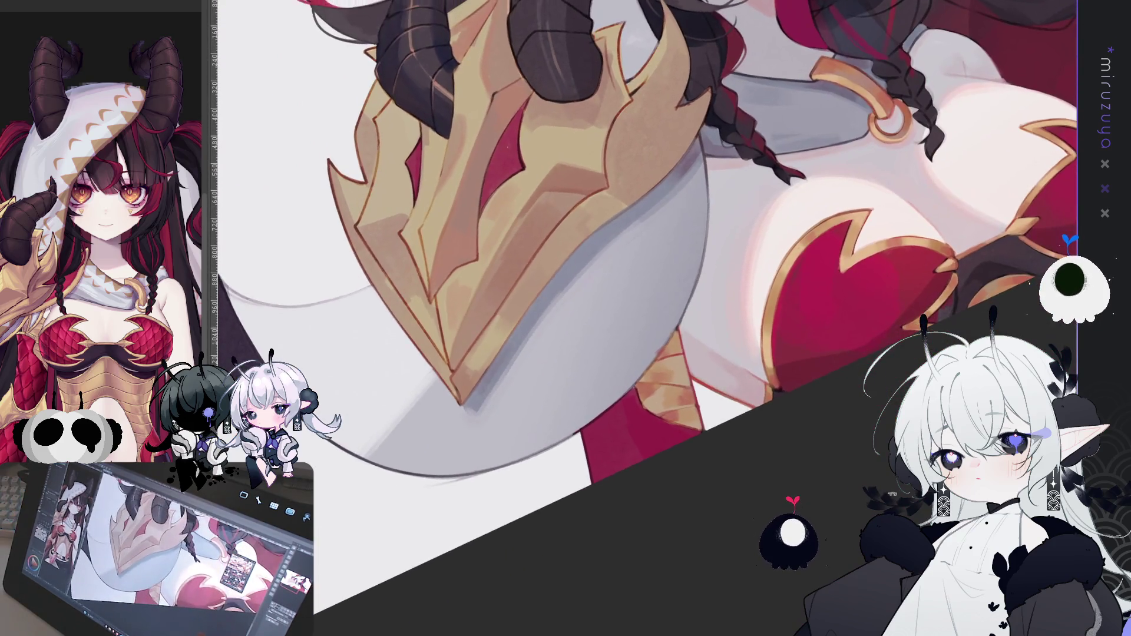
drag(785, 386, 764, 336)
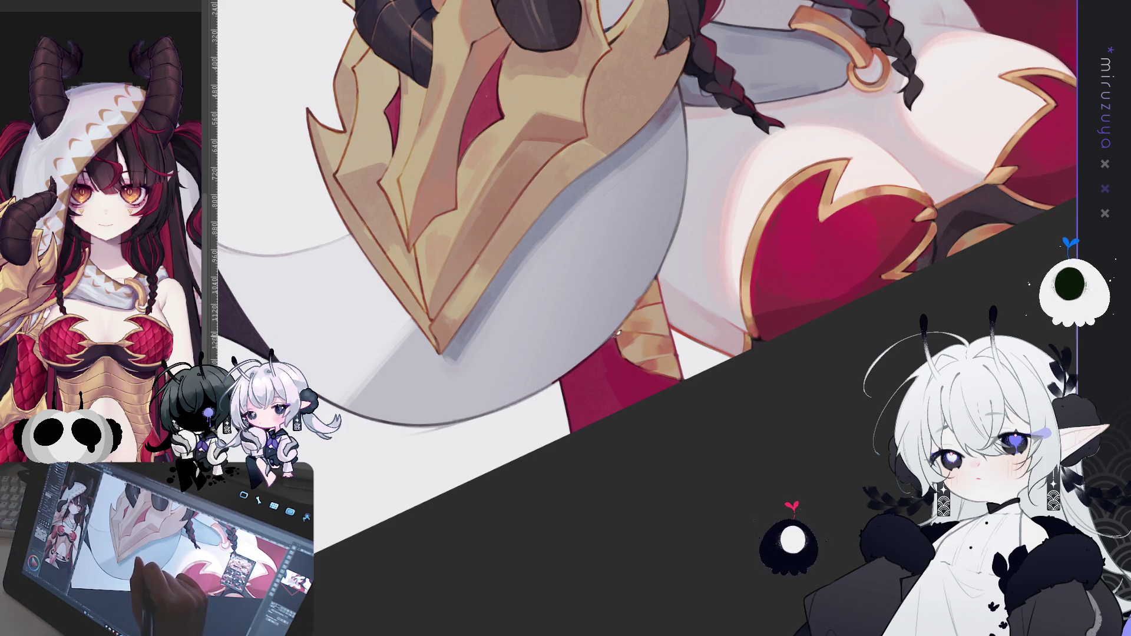
drag(650, 368, 611, 352)
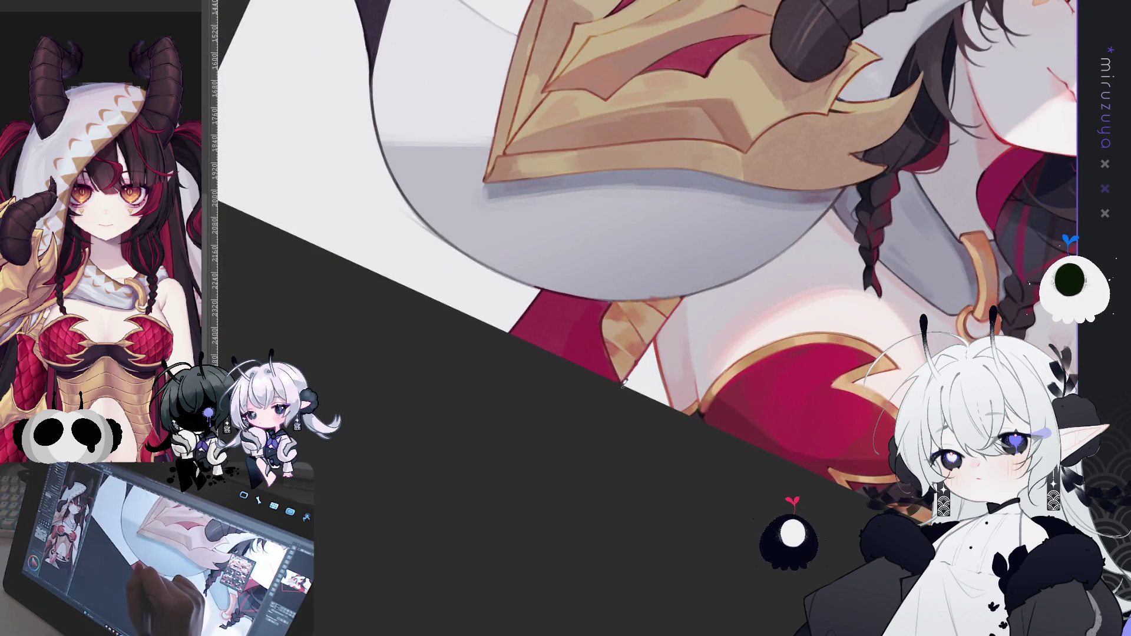
drag(598, 358, 663, 344)
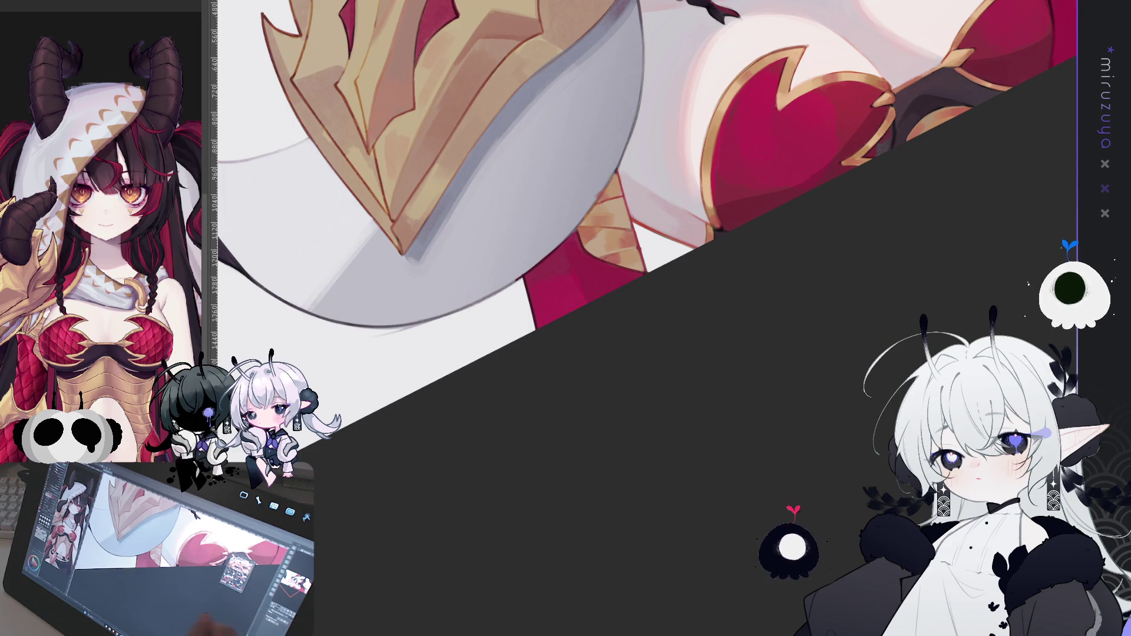
mouse_move(795, 315)
mouse_down()
mouse_move(656, 535)
mouse_move(735, 592)
mouse_move(625, 329)
mouse_up()
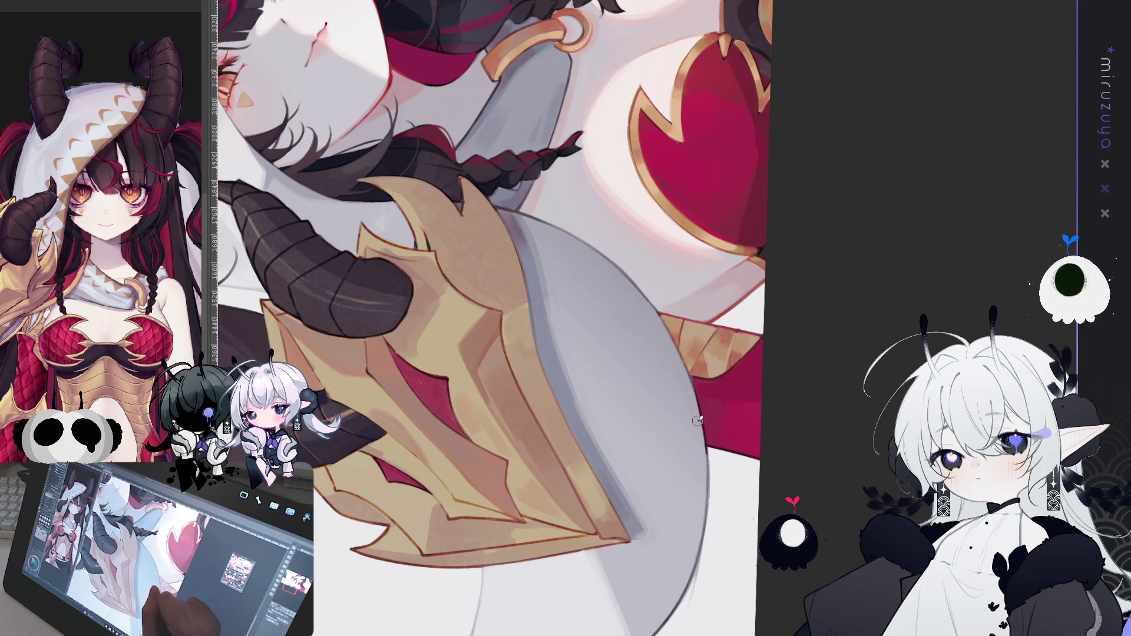
mouse_move(707, 614)
mouse_down()
mouse_move(707, 555)
mouse_move(771, 402)
mouse_move(736, 330)
mouse_move(678, 294)
mouse_move(618, 283)
mouse_up()
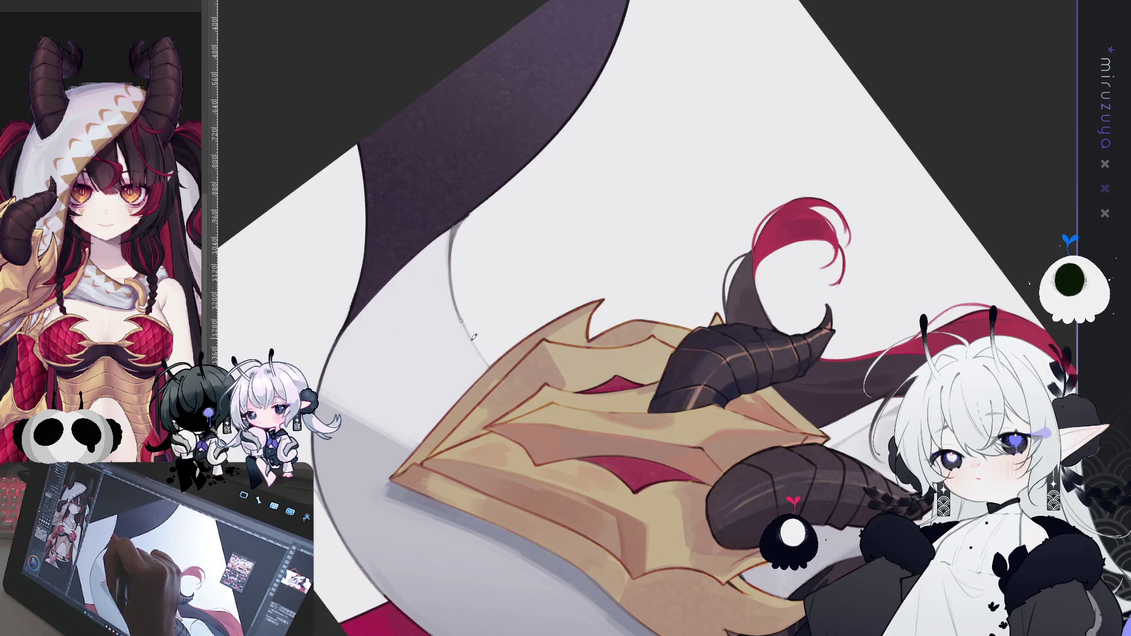
Blend the dark grey shading along the hood's lower-right edge beneath the shoulder armor
mouse_move(434, 572)
mouse_down()
mouse_move(463, 291)
mouse_move(475, 350)
mouse_up()
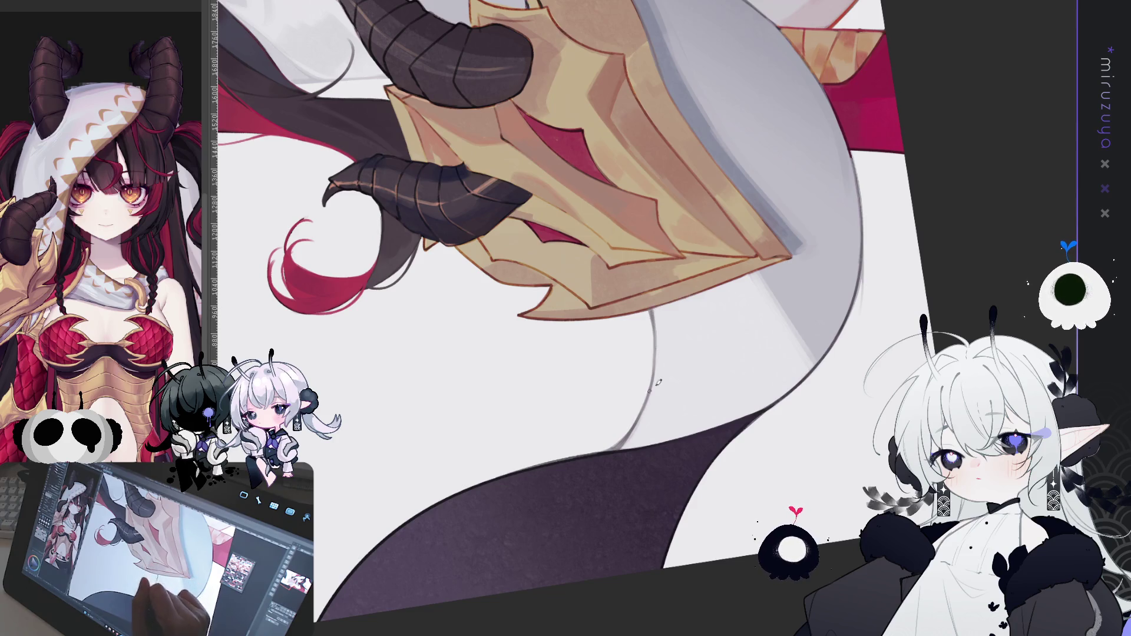
drag(858, 386, 696, 501)
drag(717, 314, 577, 370)
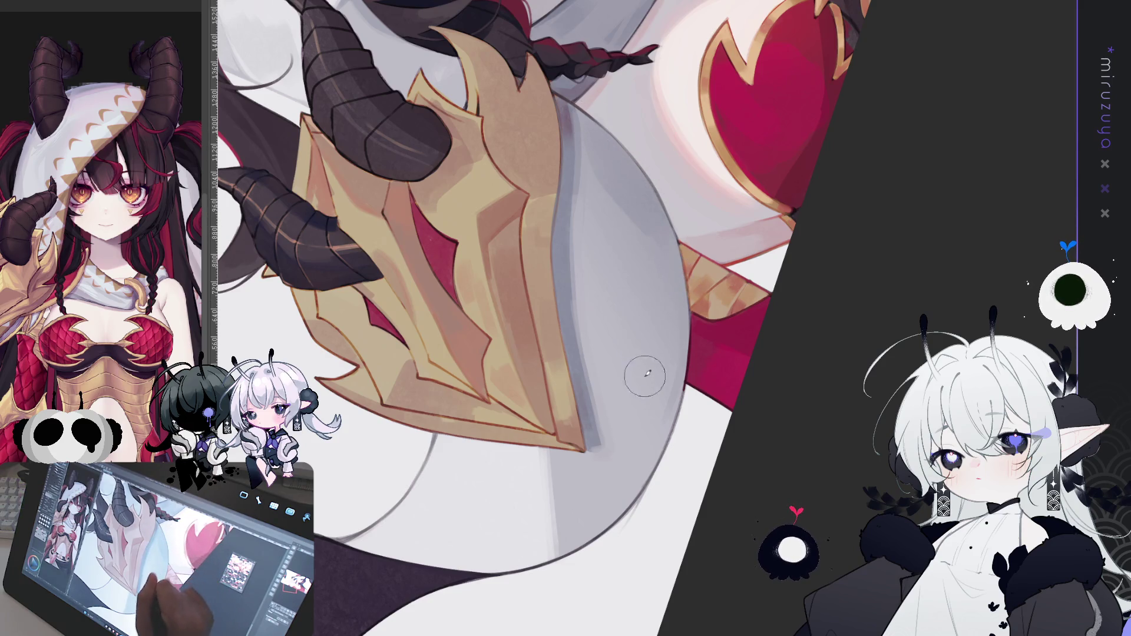
mouse_move(673, 372)
mouse_down()
mouse_move(650, 439)
mouse_move(633, 453)
mouse_up()
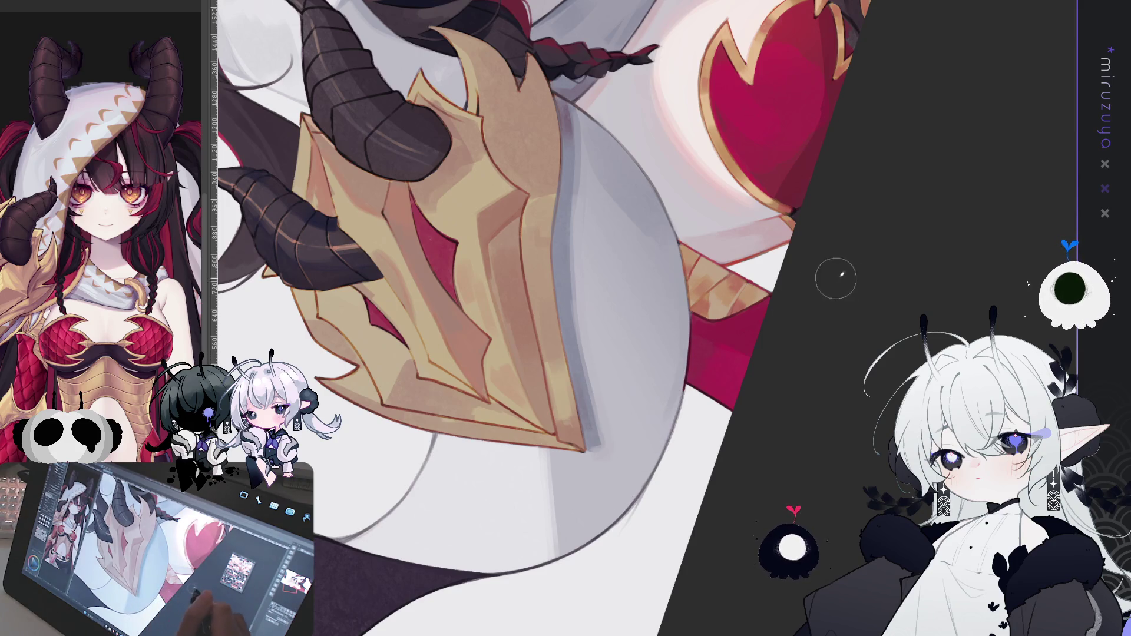
mouse_move(813, 298)
mouse_down()
mouse_move(695, 536)
mouse_move(662, 94)
mouse_move(395, 230)
mouse_up()
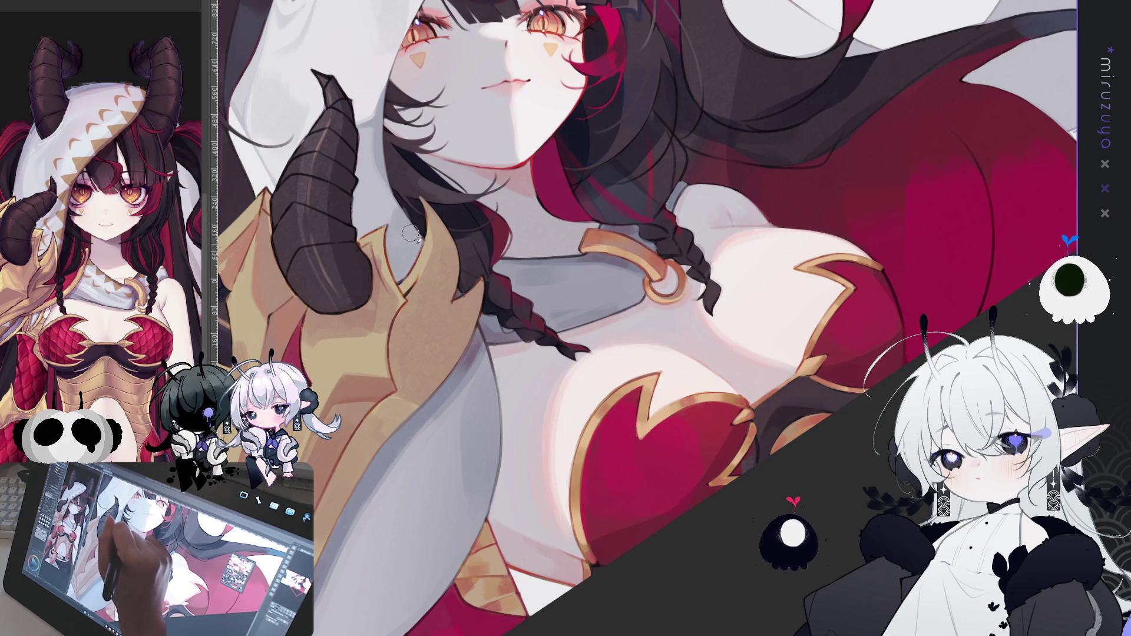
mouse_move(408, 266)
mouse_down()
mouse_move(530, 177)
mouse_move(592, 307)
mouse_up()
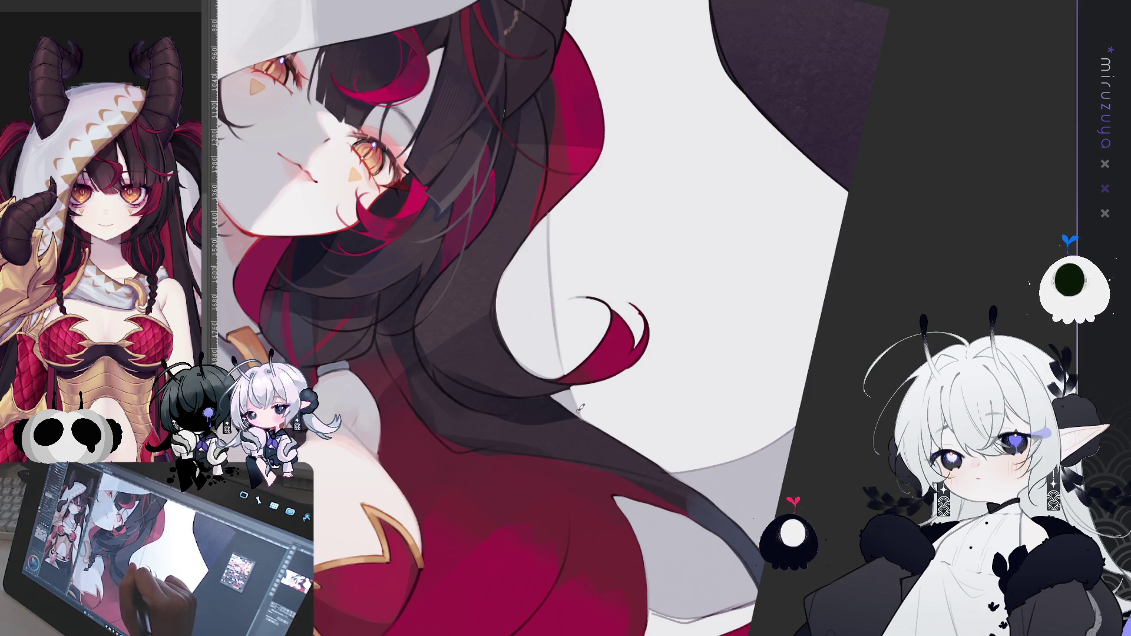
key(h)
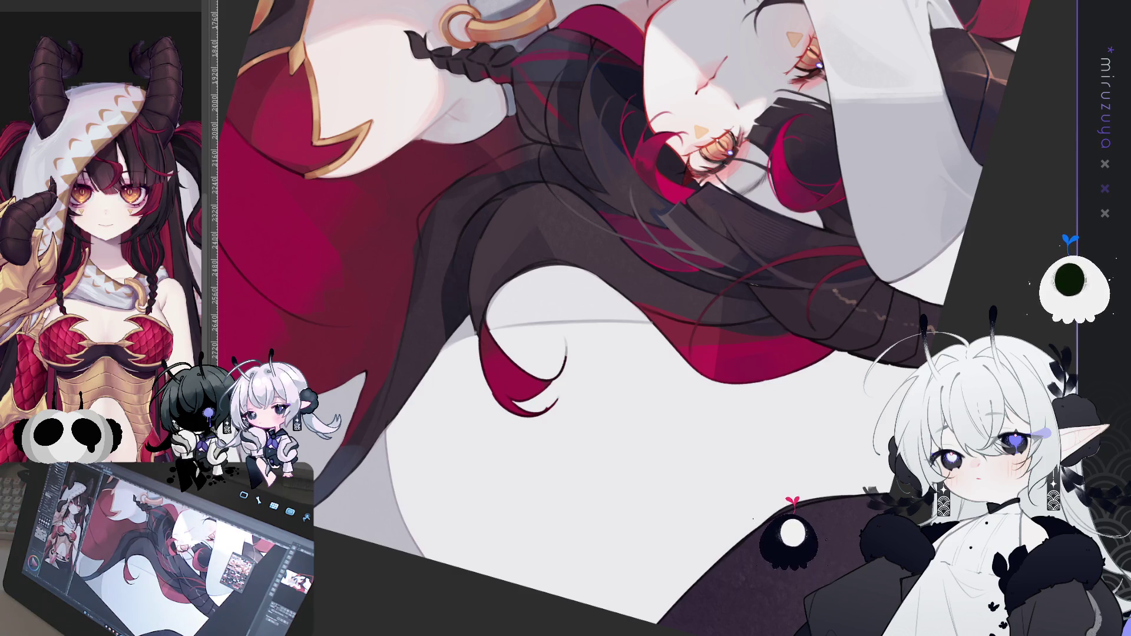
Rotate the canvas view to a diagonal angle suited to stroking the long hair
drag(412, 294, 523, 193)
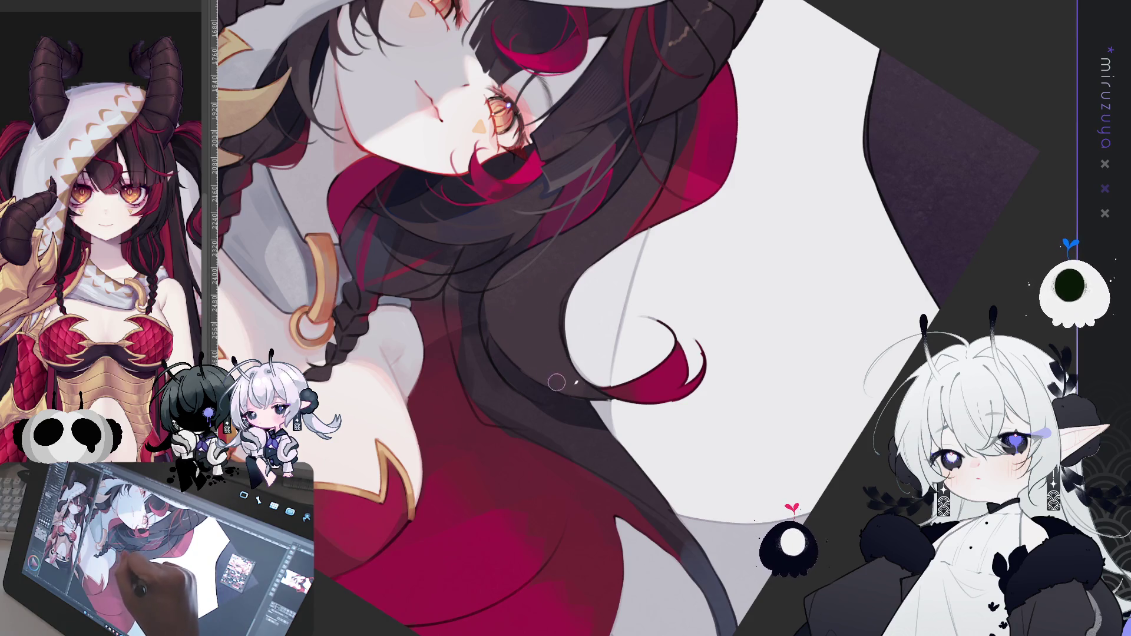
drag(512, 302, 849, 169)
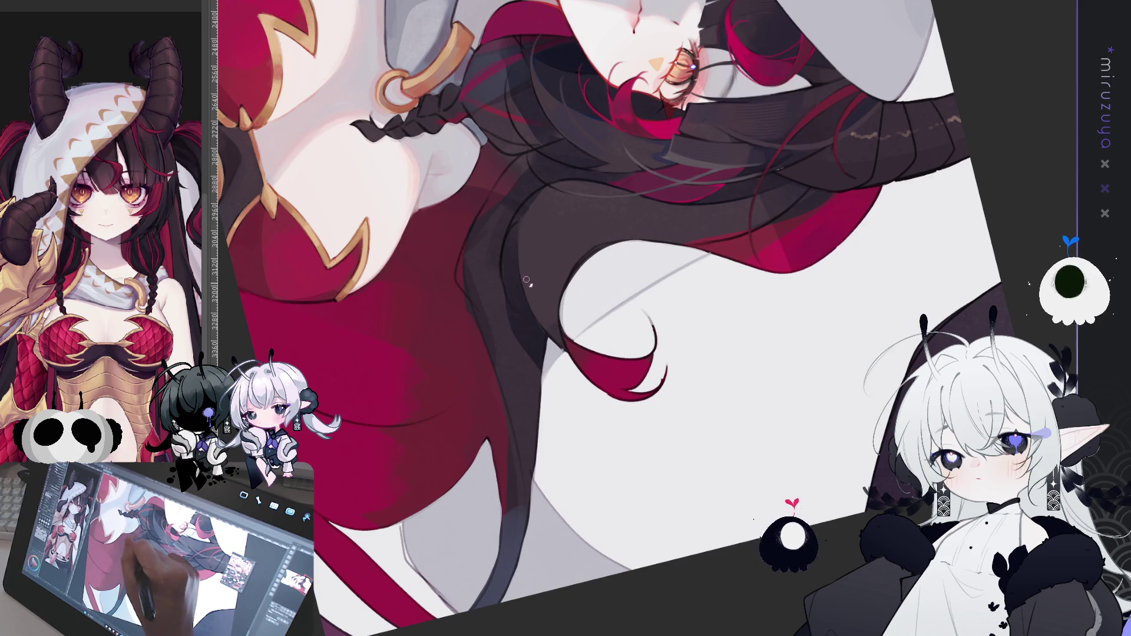
key(ctrl+at)
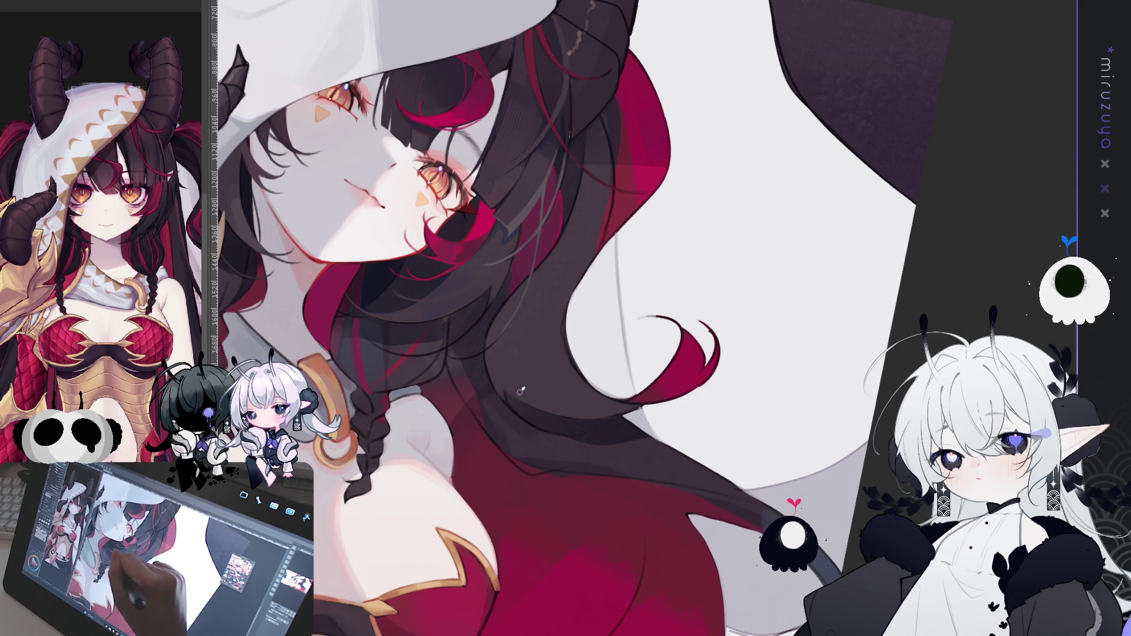
key(ctrl+at)
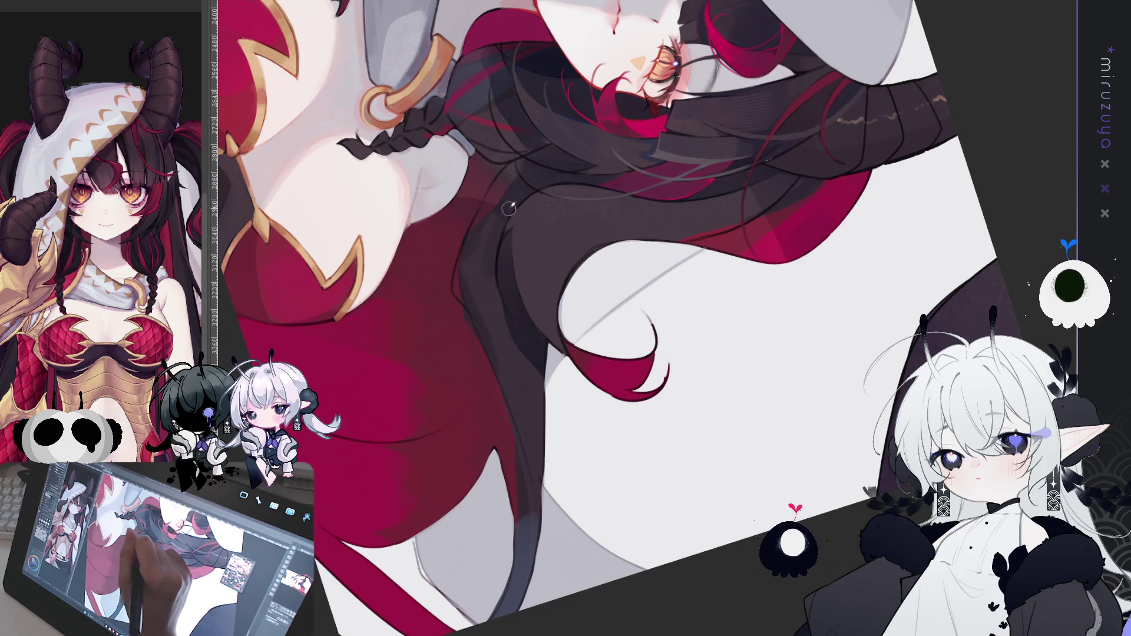
key(minus)
key(minus)
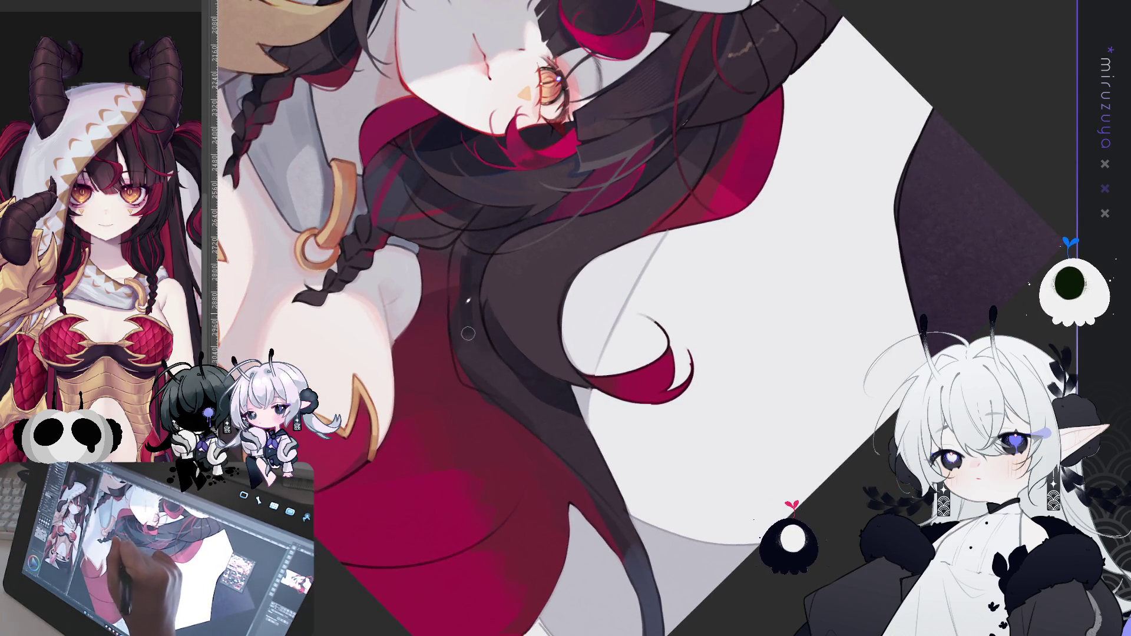
Paint dark strokes down the flowing hair to deepen its shading
drag(465, 306, 507, 383)
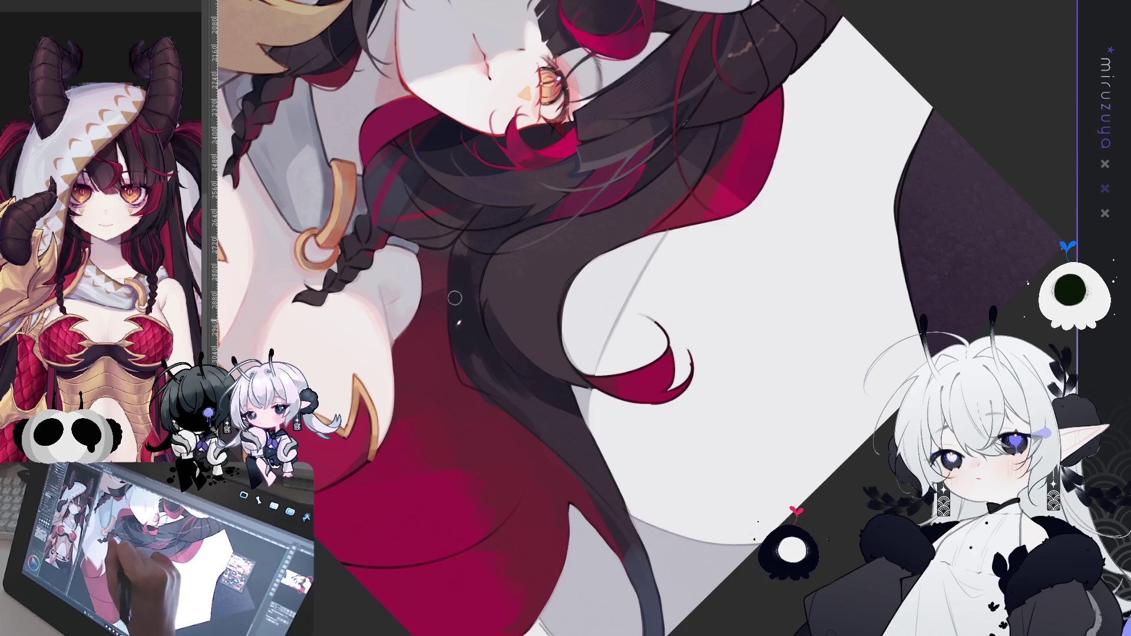
mouse_move(514, 411)
mouse_down()
mouse_move(465, 348)
mouse_move(586, 457)
mouse_move(557, 397)
mouse_move(621, 509)
mouse_up()
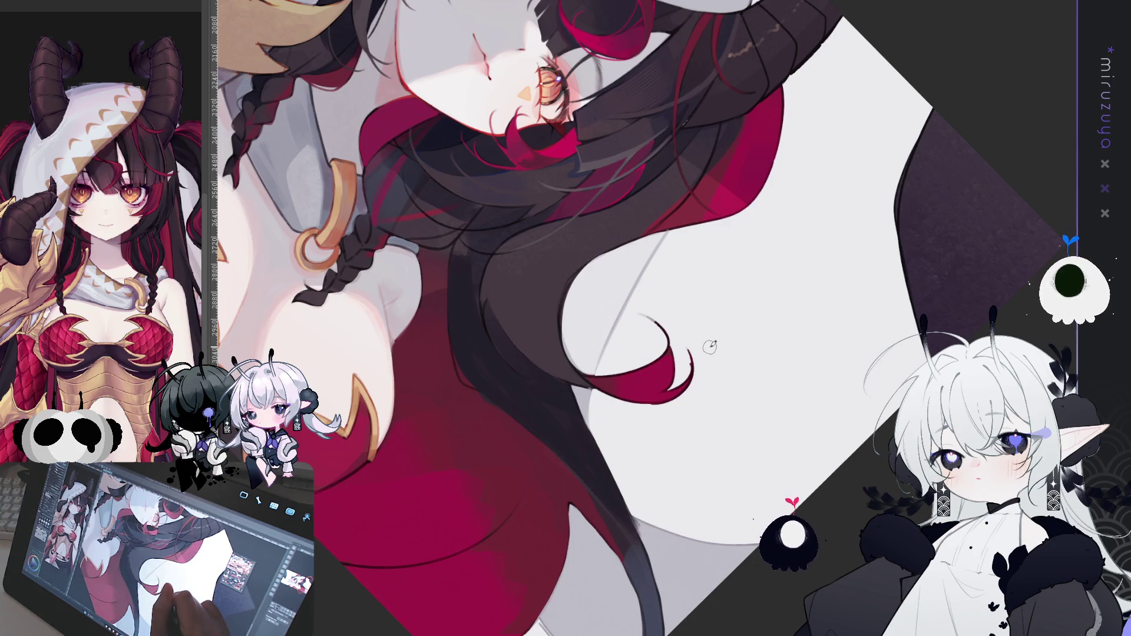
drag(710, 347, 535, 407)
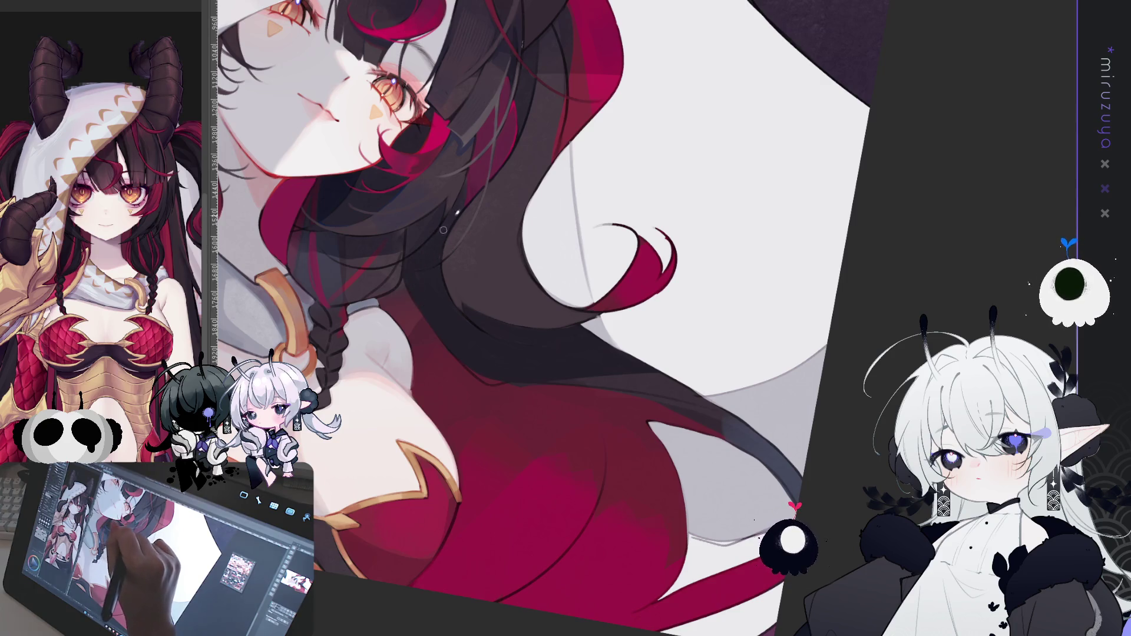
drag(434, 224, 474, 273)
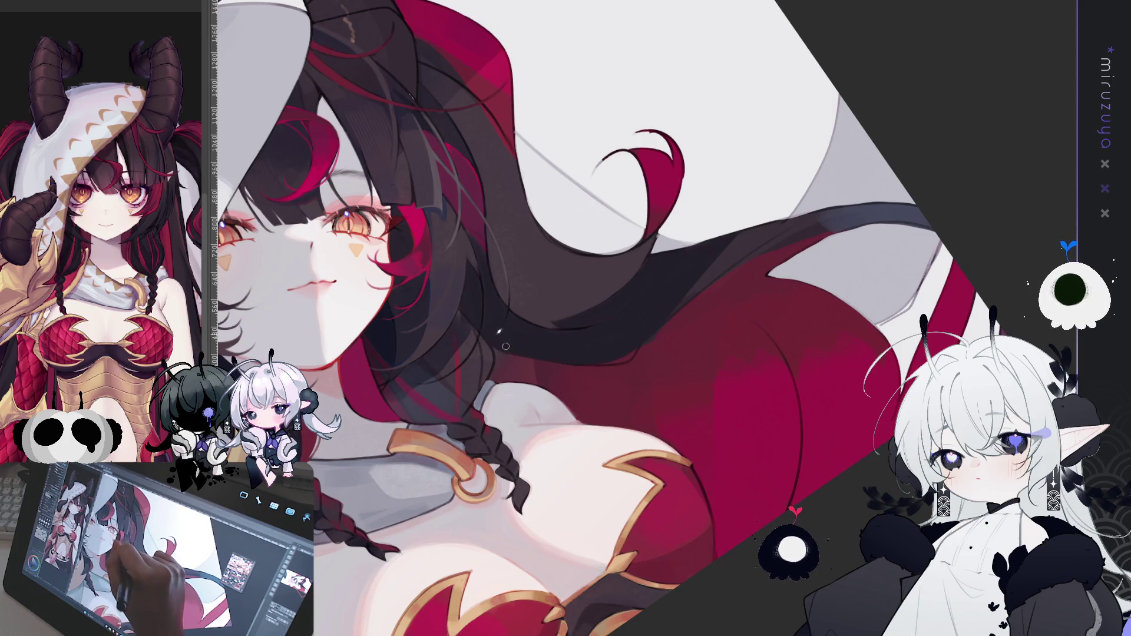
drag(506, 331, 544, 203)
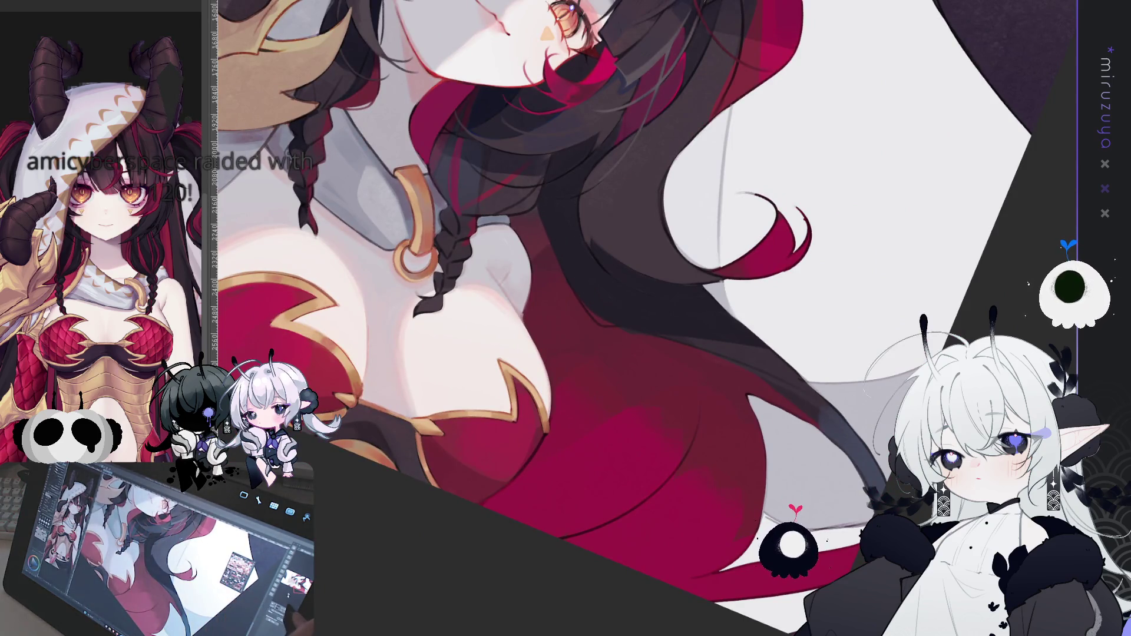
key(ctrl+alt+0)
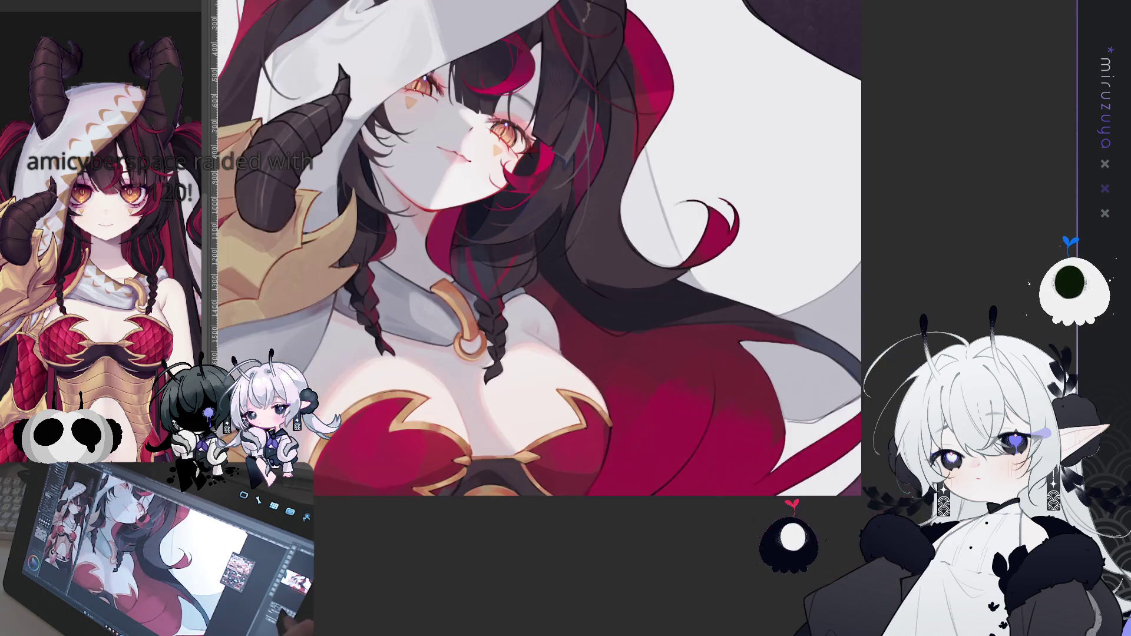
scroll(566, 277, down, 3)
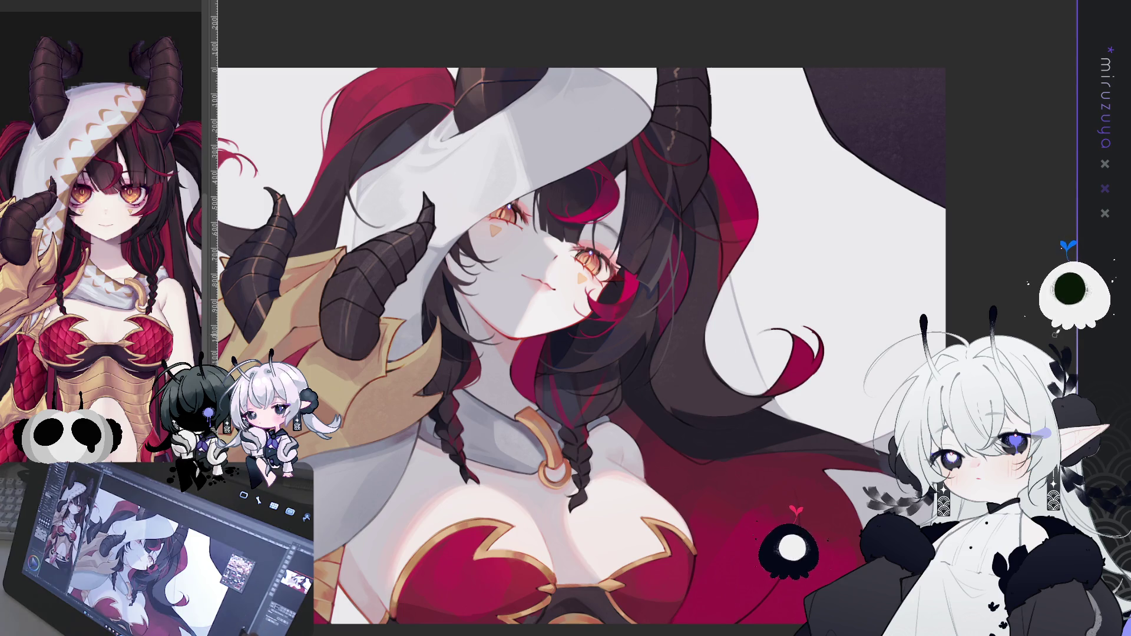
mouse_move(530, 295)
mouse_down()
mouse_move(577, 277)
mouse_move(607, 286)
mouse_up()
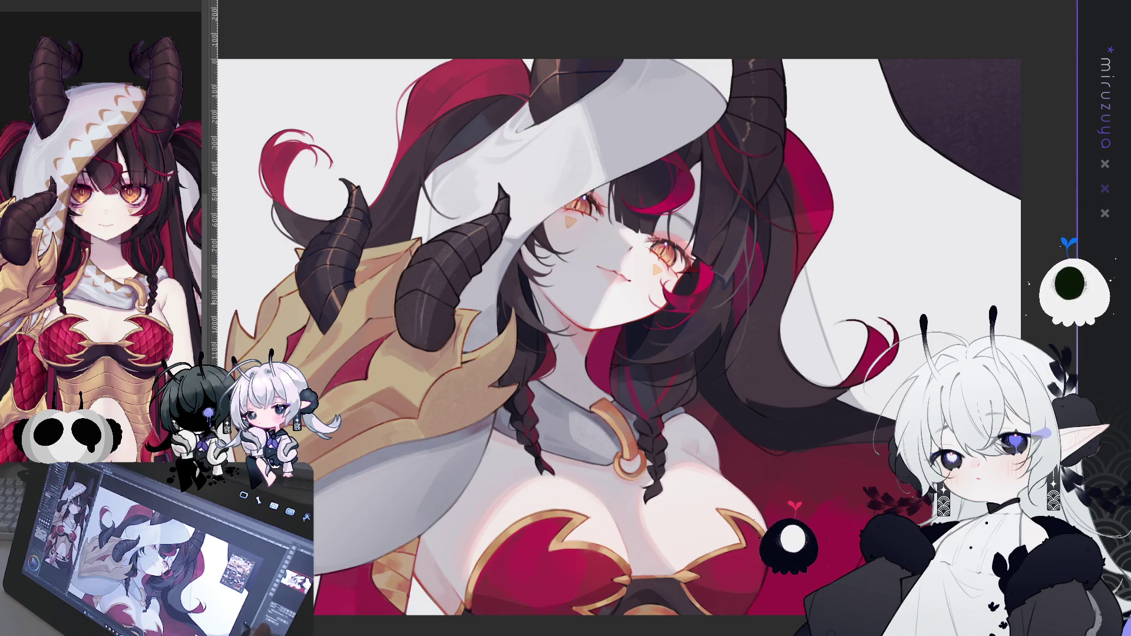
drag(607, 286, 640, 254)
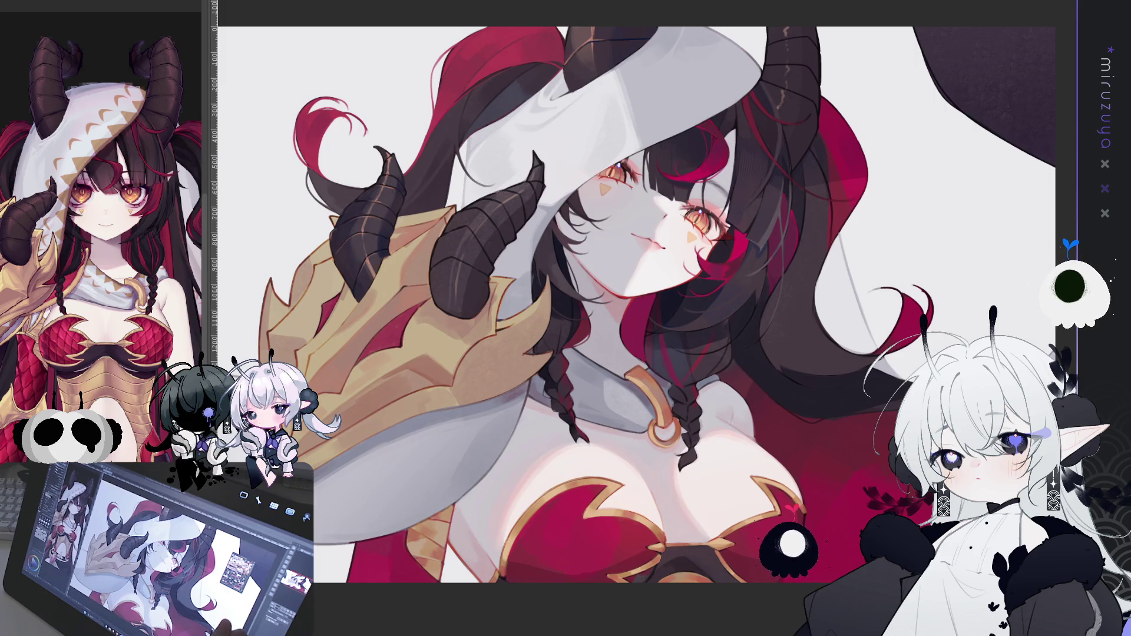
drag(636, 306, 494, 307)
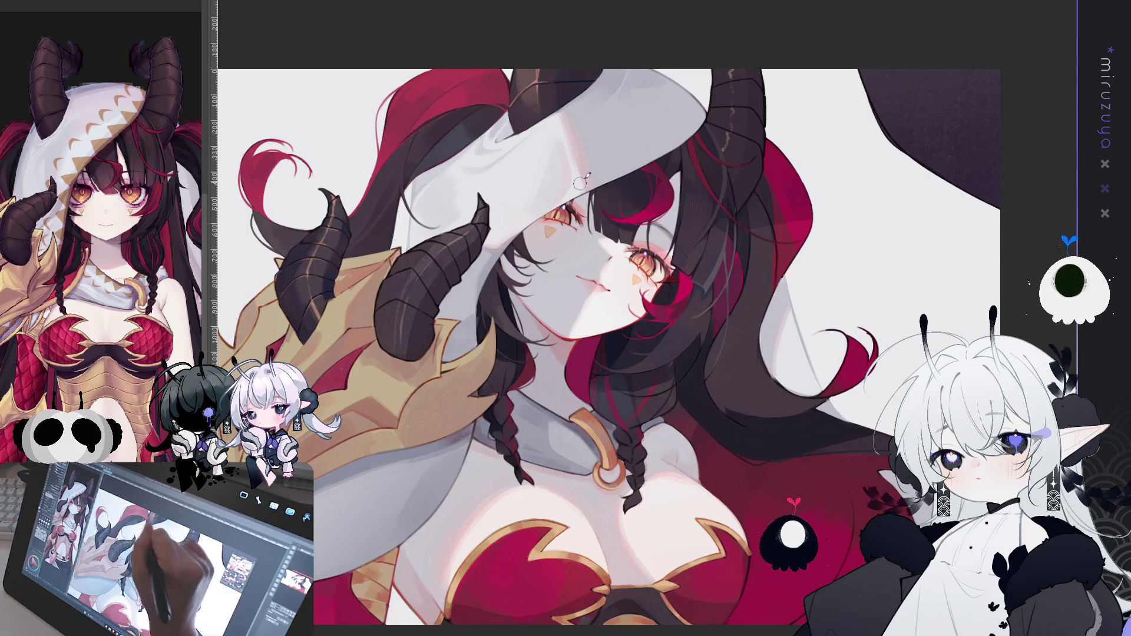
mouse_move(516, 304)
mouse_down()
mouse_move(528, 538)
mouse_move(460, 471)
mouse_up()
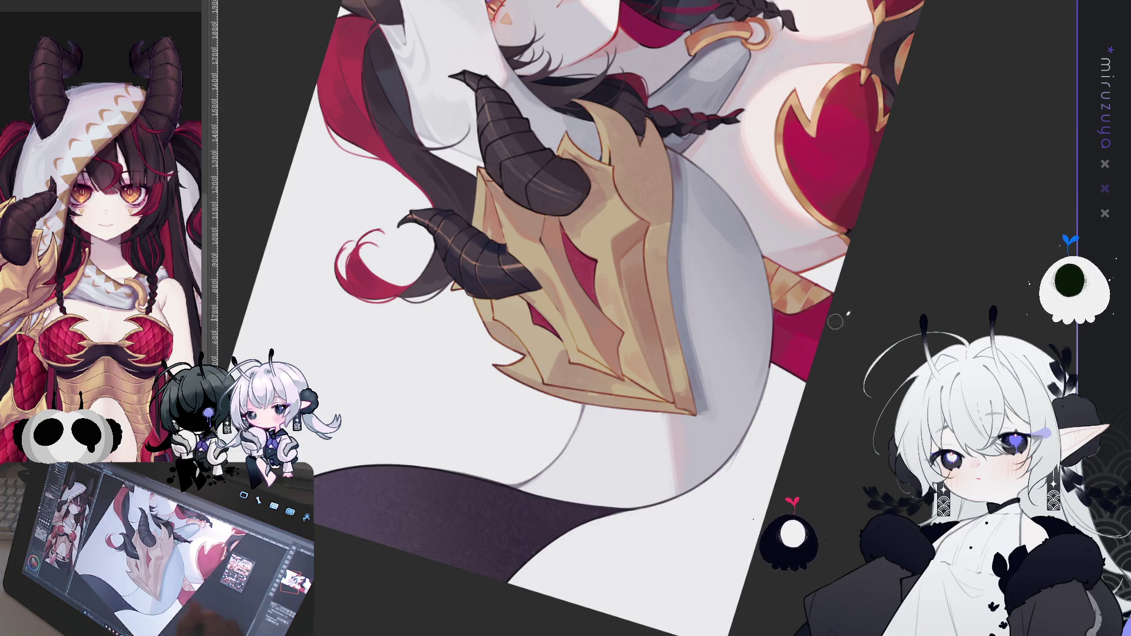
drag(683, 496, 625, 448)
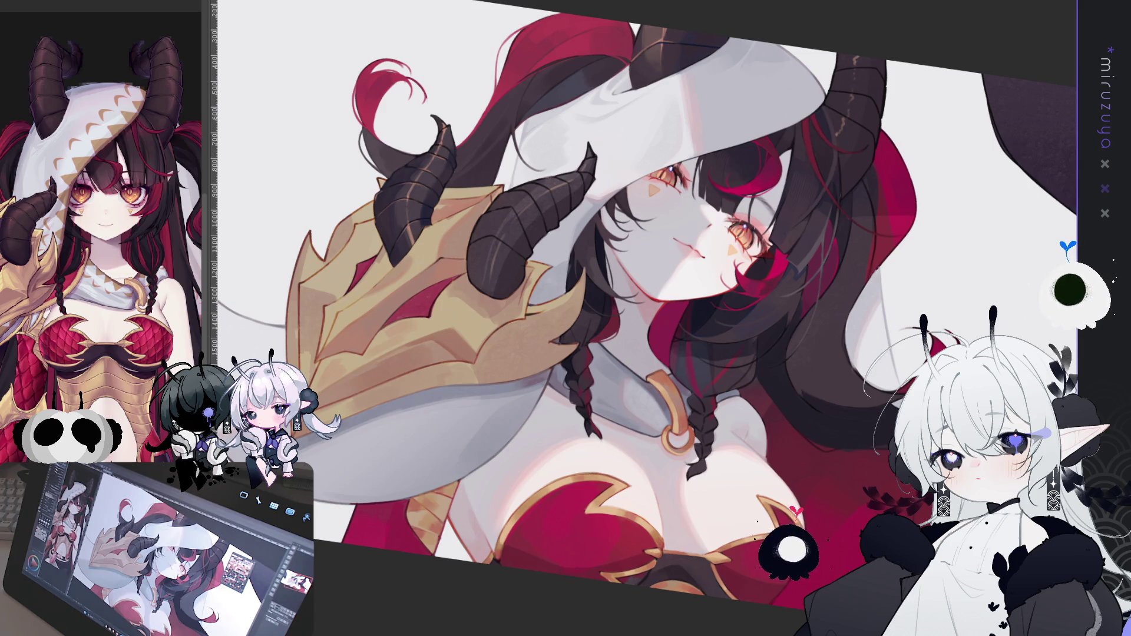
key(ctrl+0)
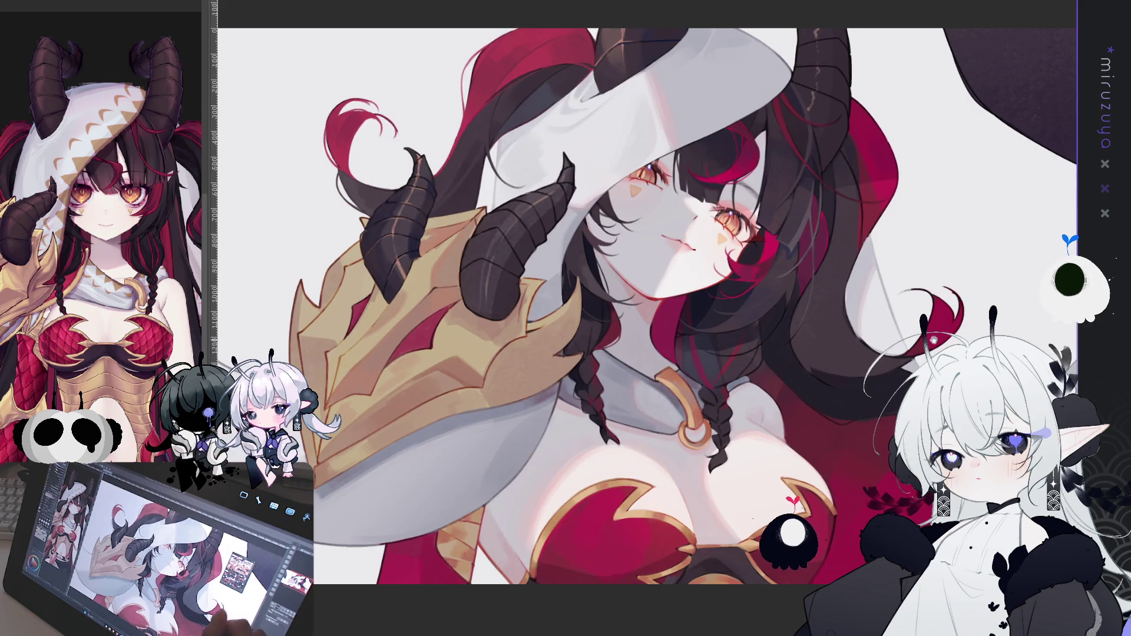
drag(1026, 92, 1014, 96)
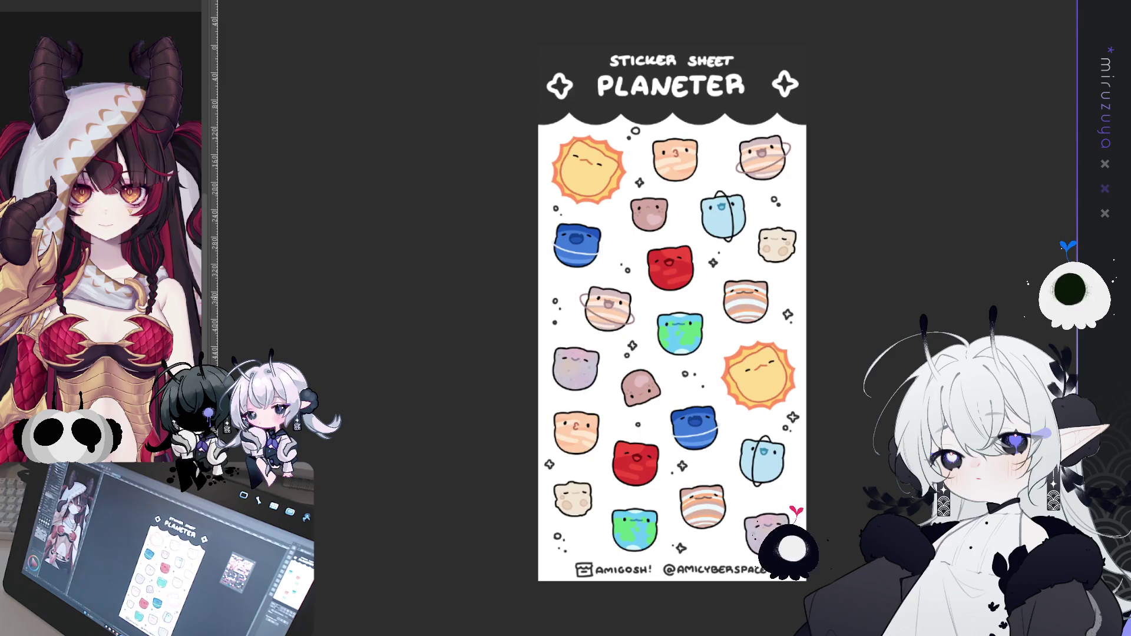
Nudge the Sticker Sheet Planeter canvas slightly left in the view
drag(672, 318, 638, 328)
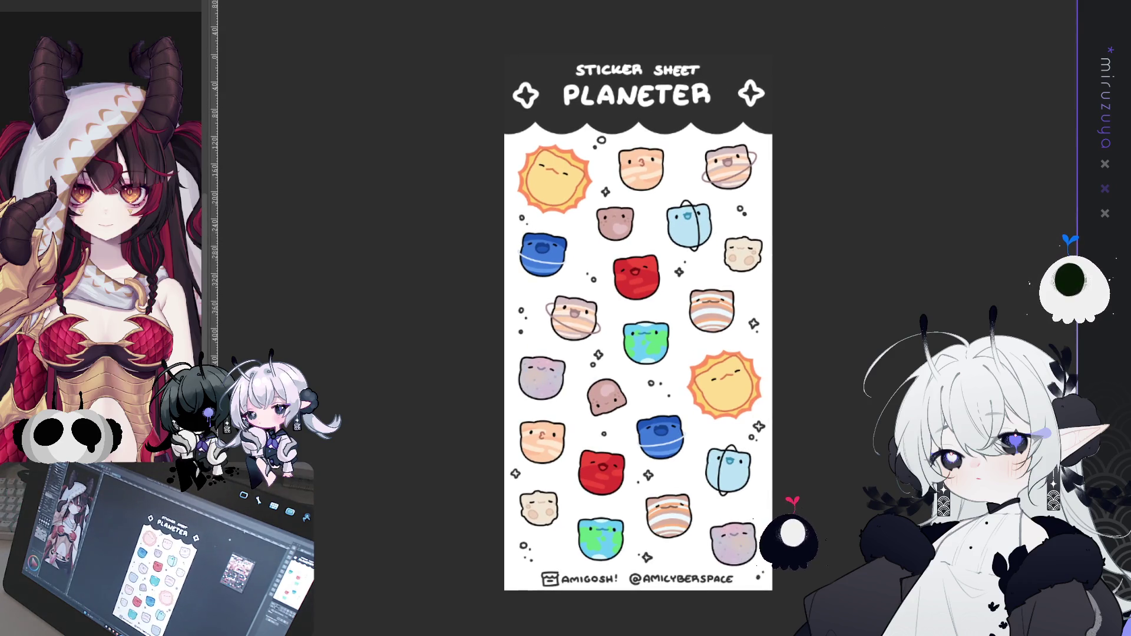
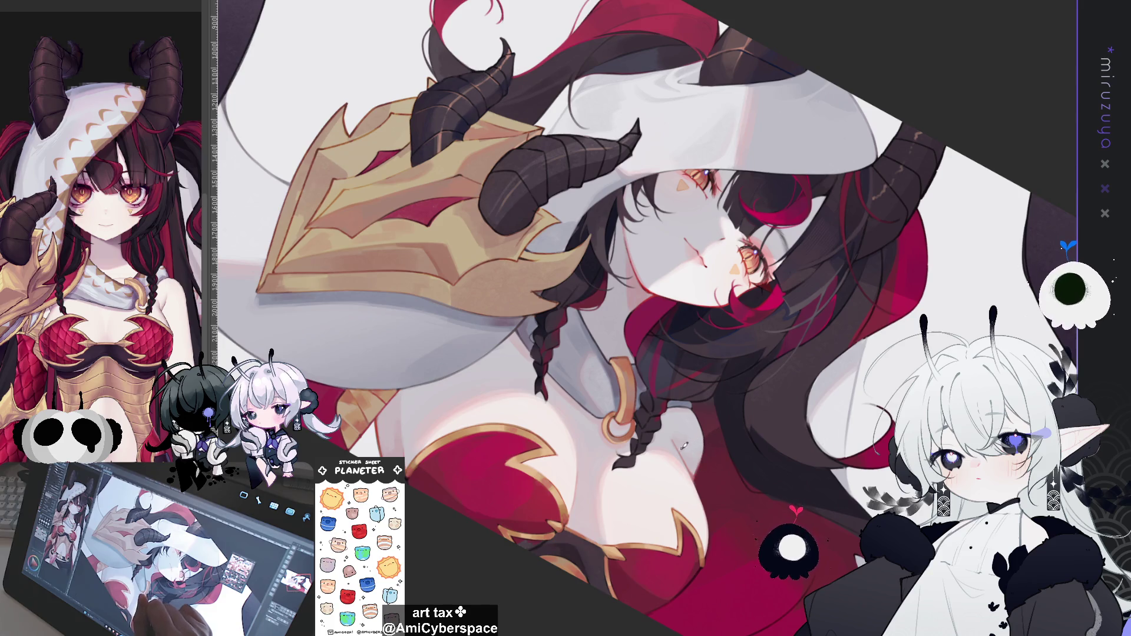
Rotate, pan and zoom the canvas to frame the dragon girl's face and hair
drag(728, 400, 730, 212)
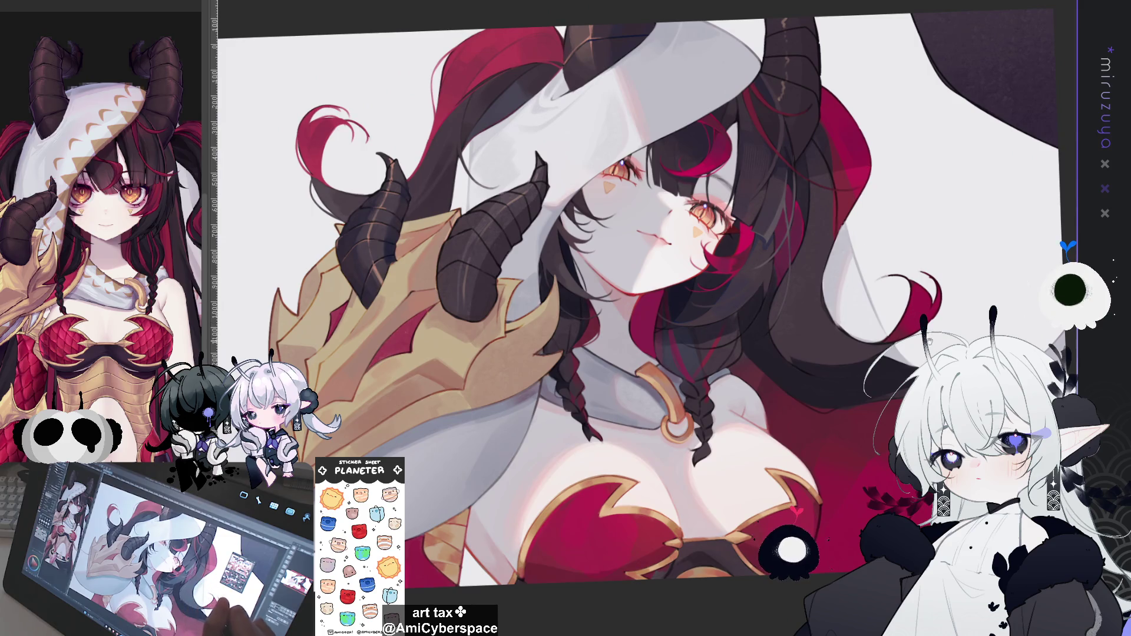
mouse_move(995, 354)
mouse_down()
mouse_move(830, 375)
mouse_move(821, 323)
mouse_up()
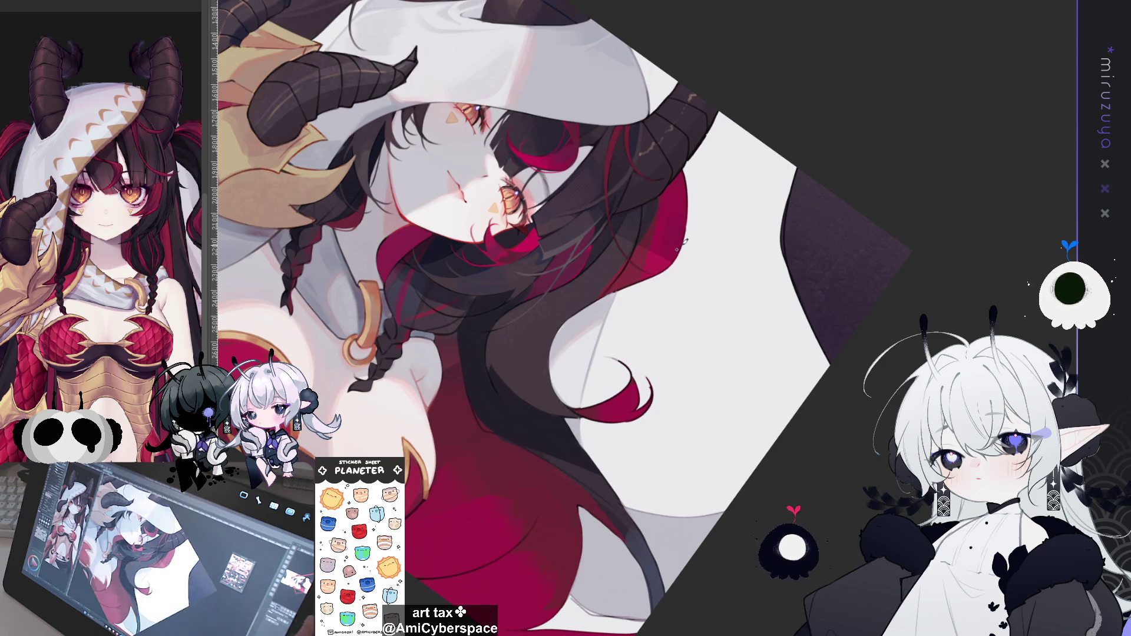
key(ctrl+plus)
drag(594, 430, 682, 372)
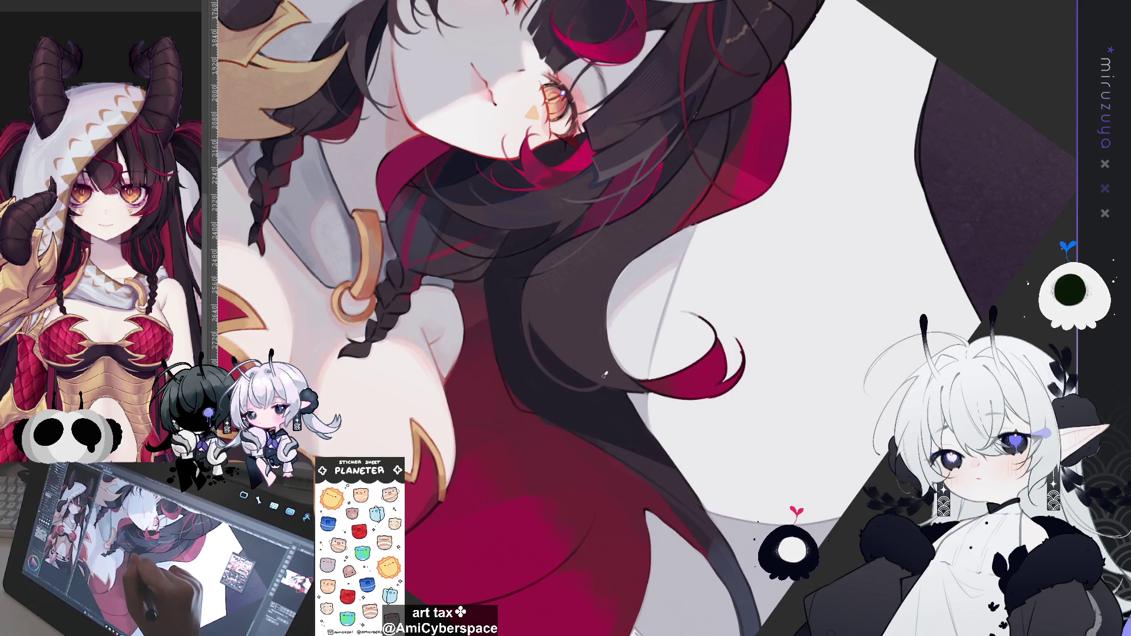
drag(527, 339, 577, 234)
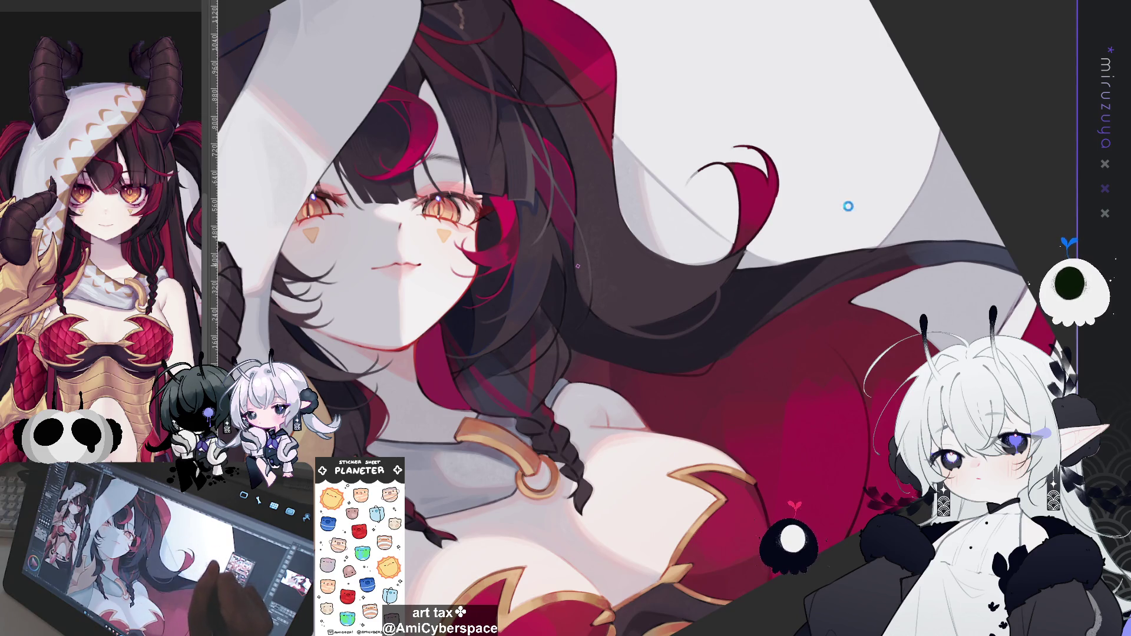
drag(863, 248, 749, 368)
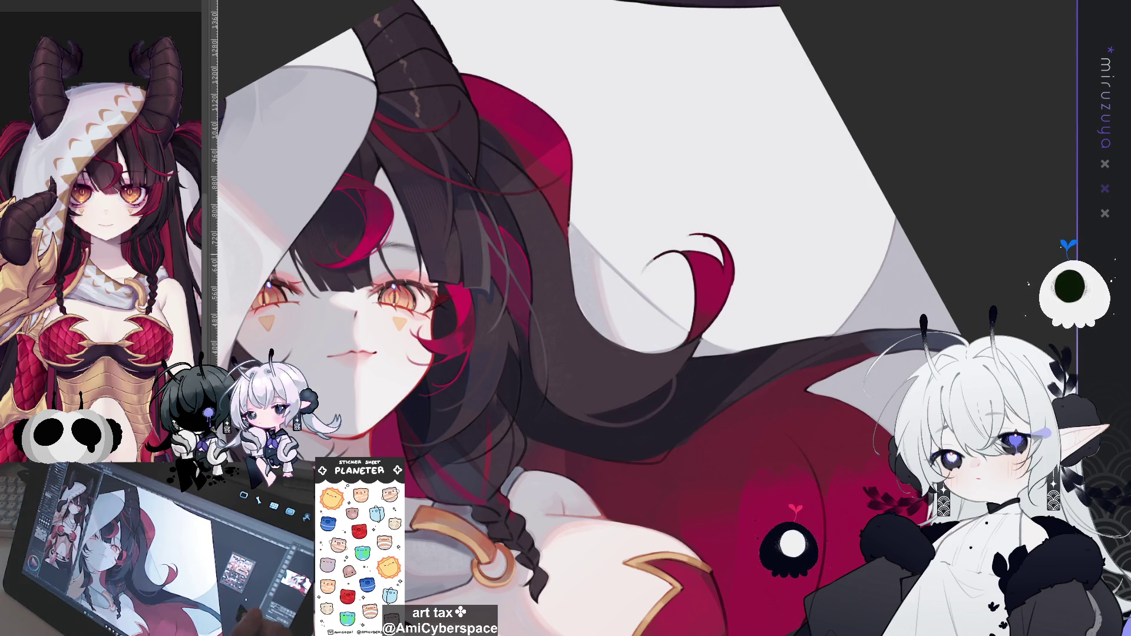
drag(630, 236, 709, 271)
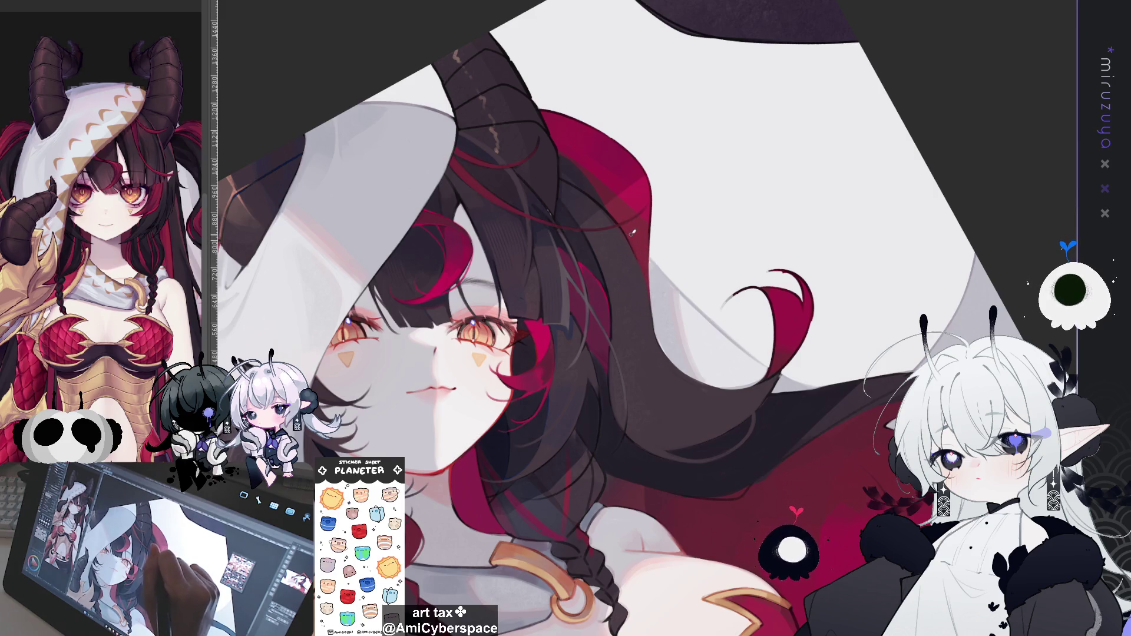
drag(666, 262, 253, 254)
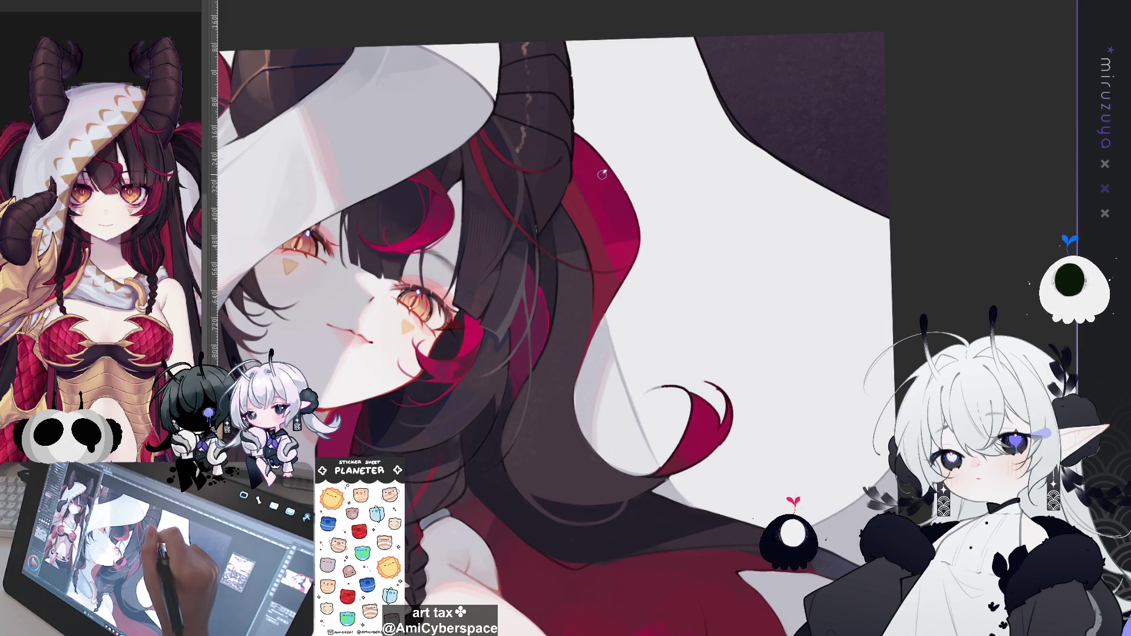
drag(648, 218, 625, 219)
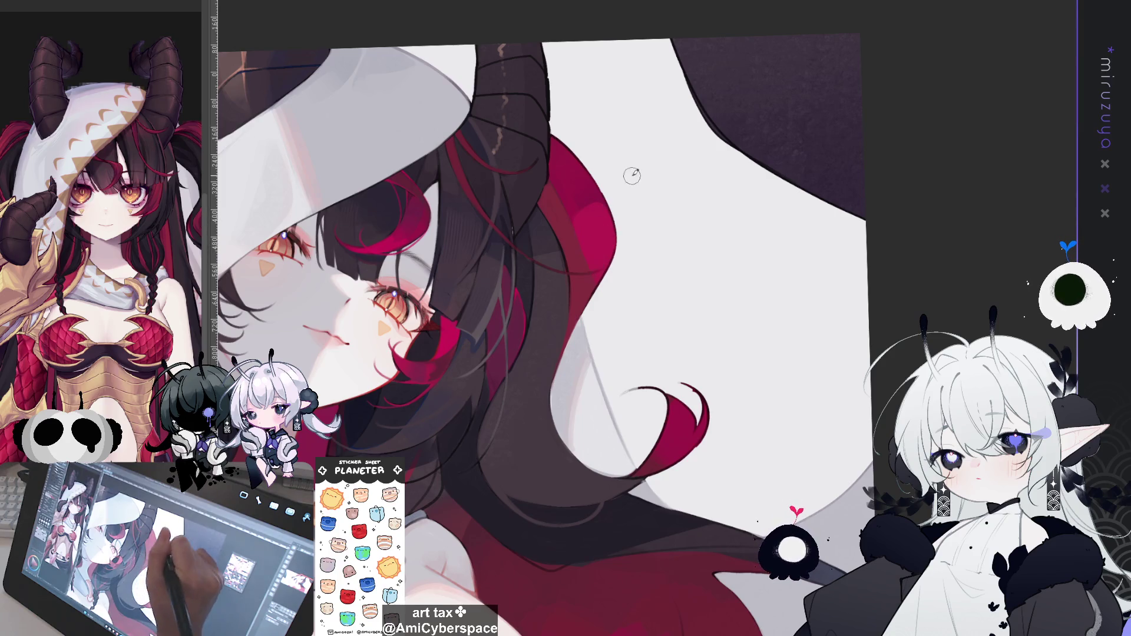
Tilt the canvas to a comfortable angle and draw a thin red strand beside her face
drag(626, 186, 648, 317)
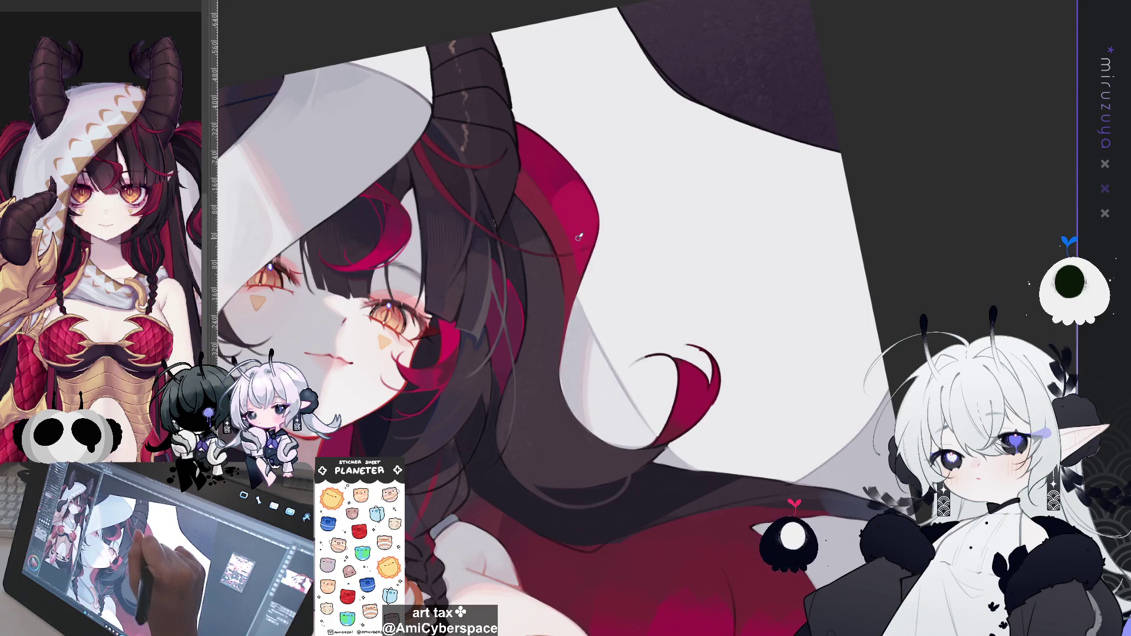
drag(581, 271, 47, 335)
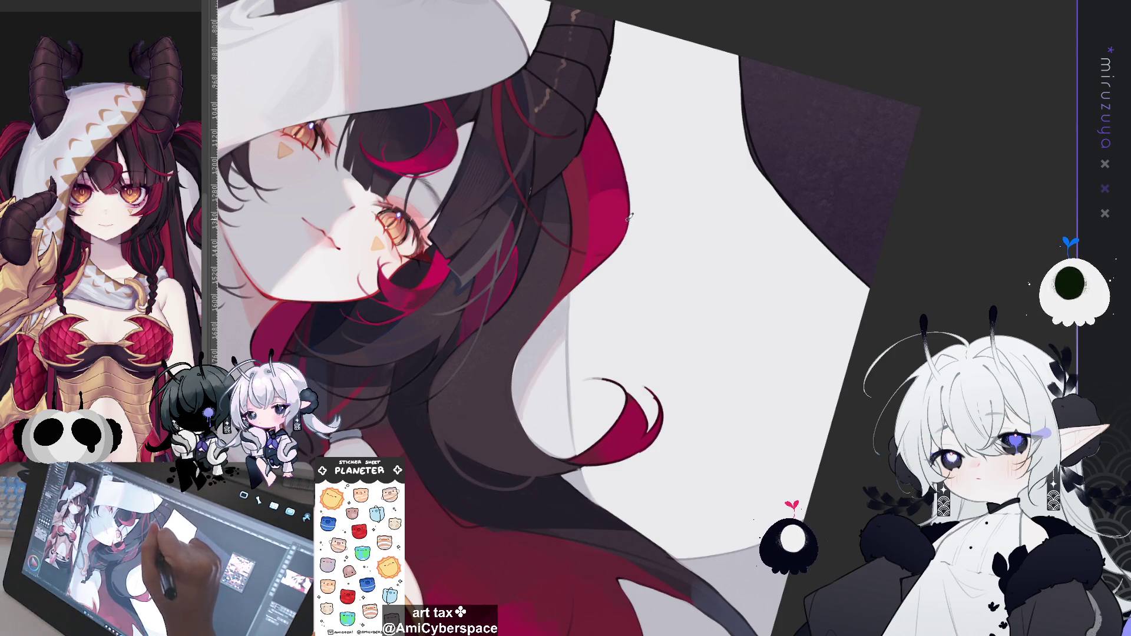
drag(612, 141, 640, 118)
drag(589, 177, 539, 152)
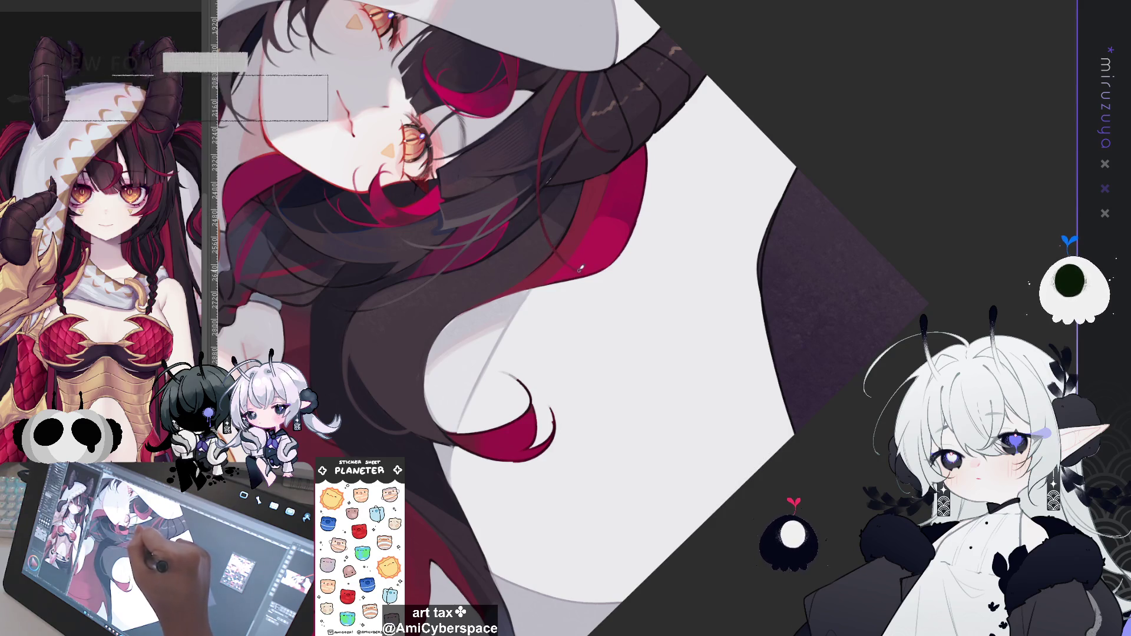
drag(545, 233, 724, 408)
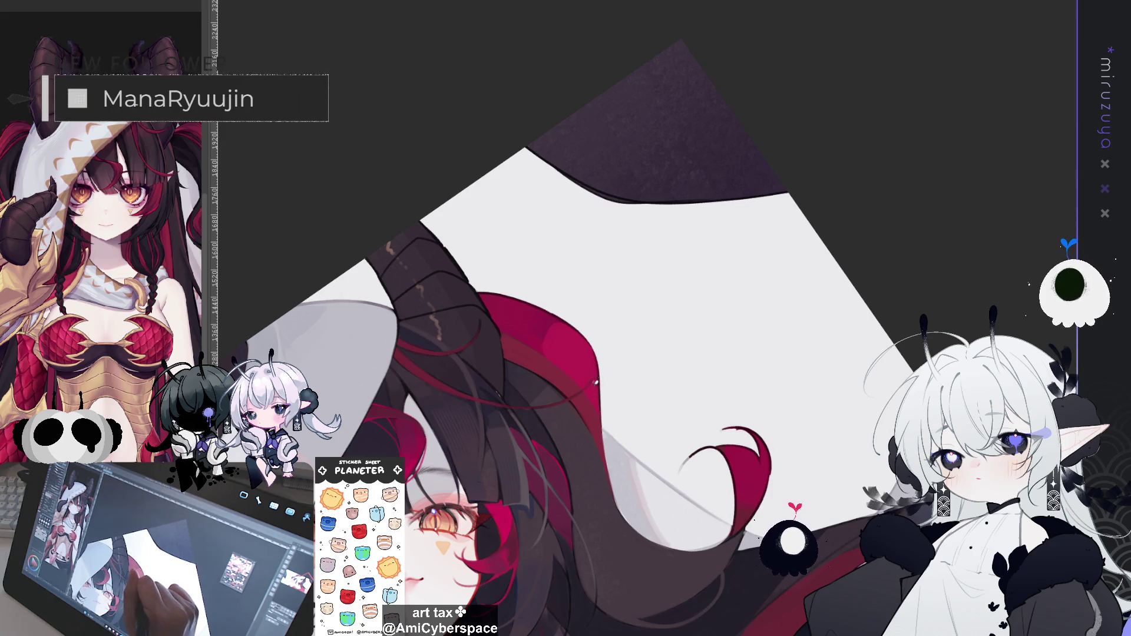
drag(595, 382, 649, 236)
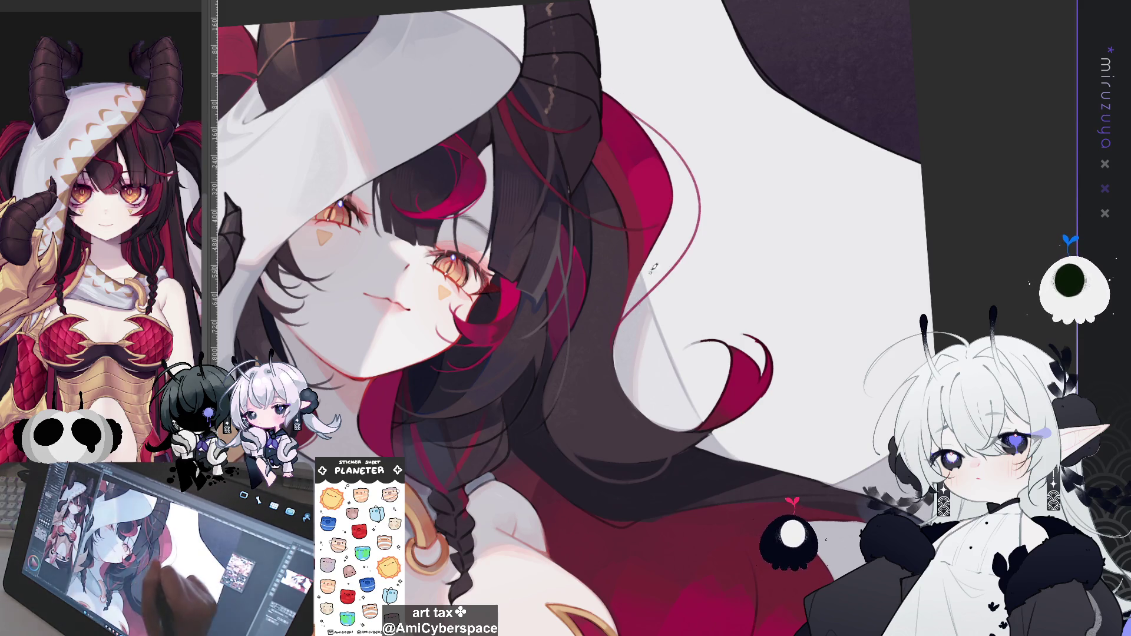
drag(629, 110, 699, 222)
drag(656, 271, 506, 354)
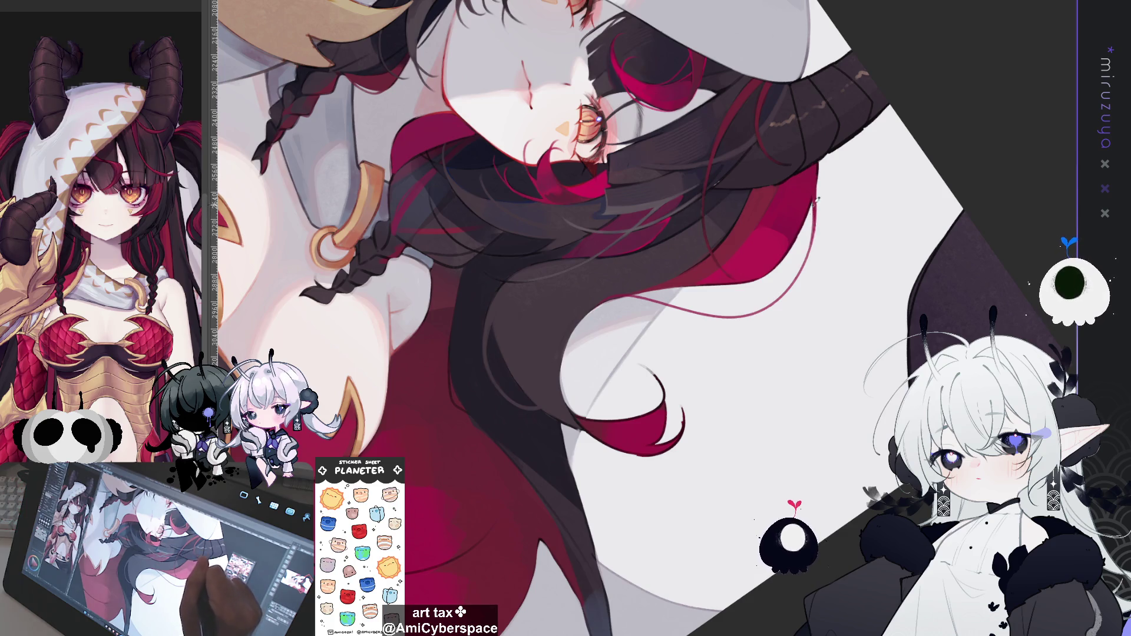
drag(797, 271, 636, 310)
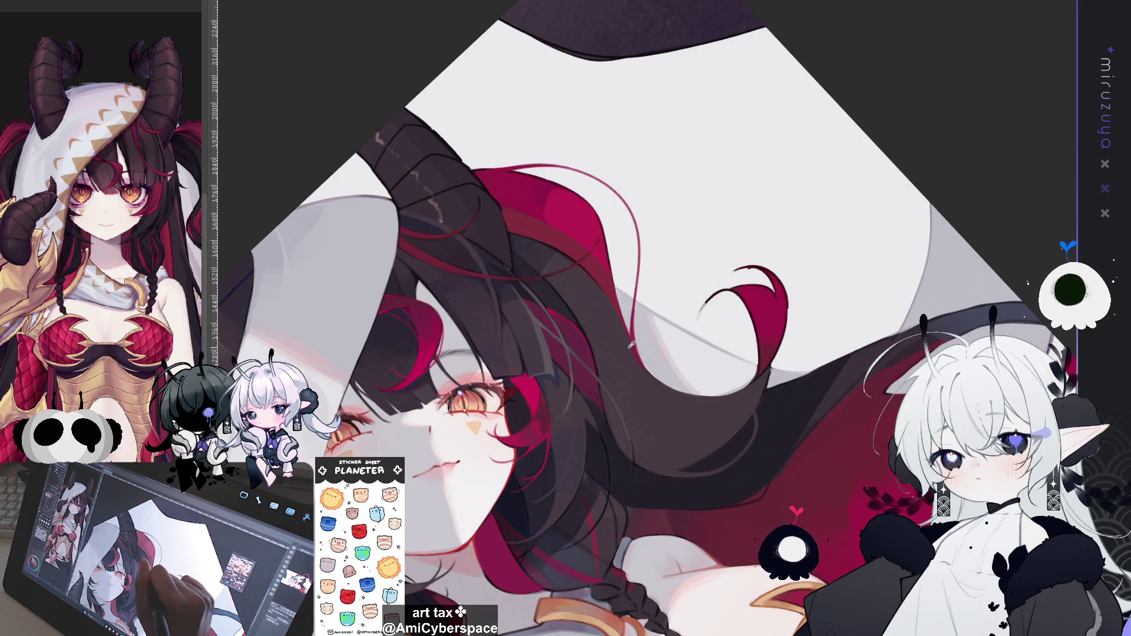
drag(706, 294, 589, 318)
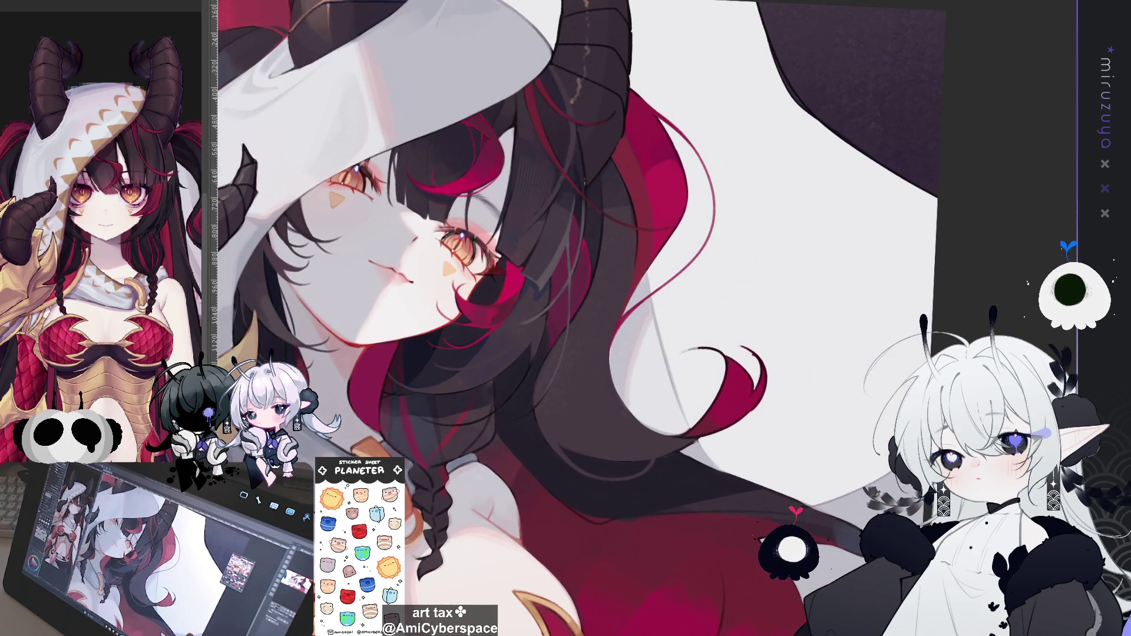
drag(589, 294, 534, 323)
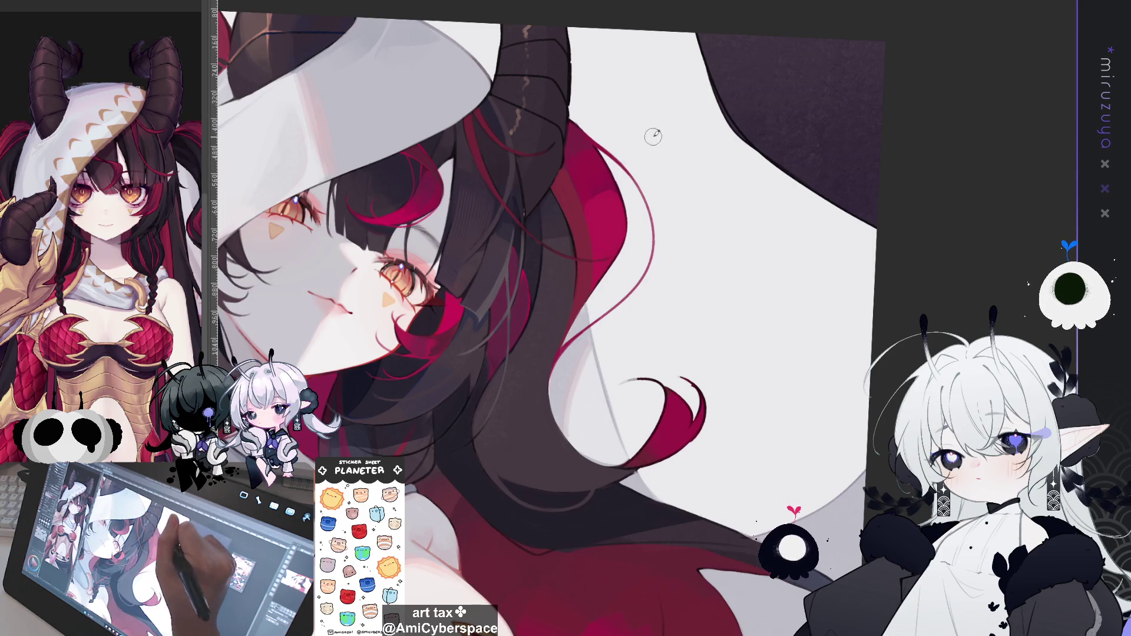
drag(698, 178, 760, 202)
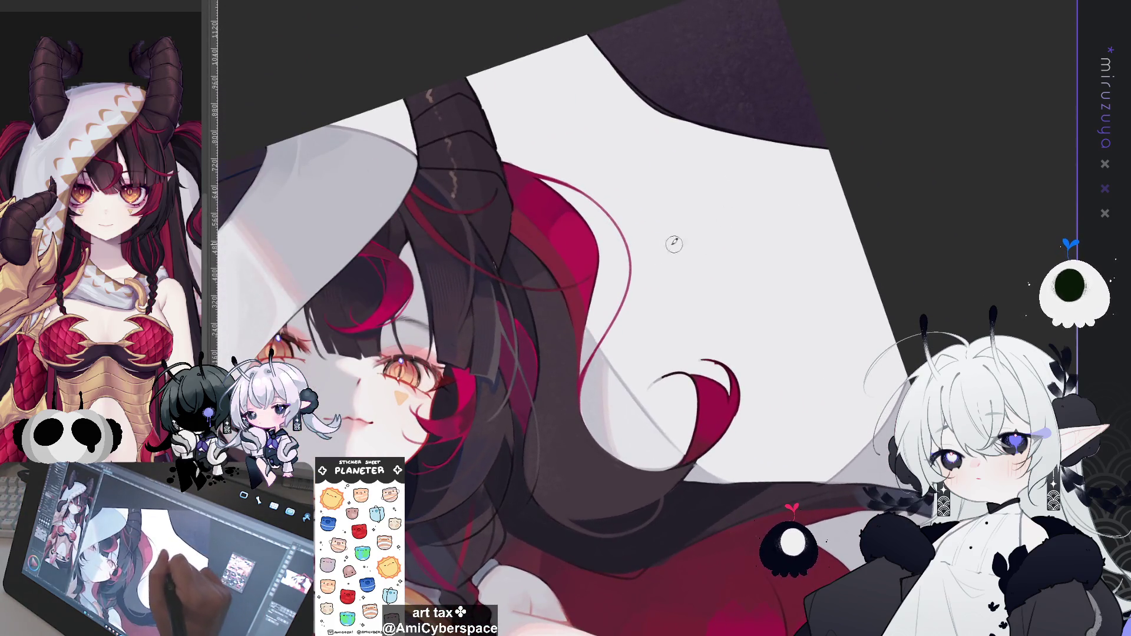
drag(803, 240, 812, 320)
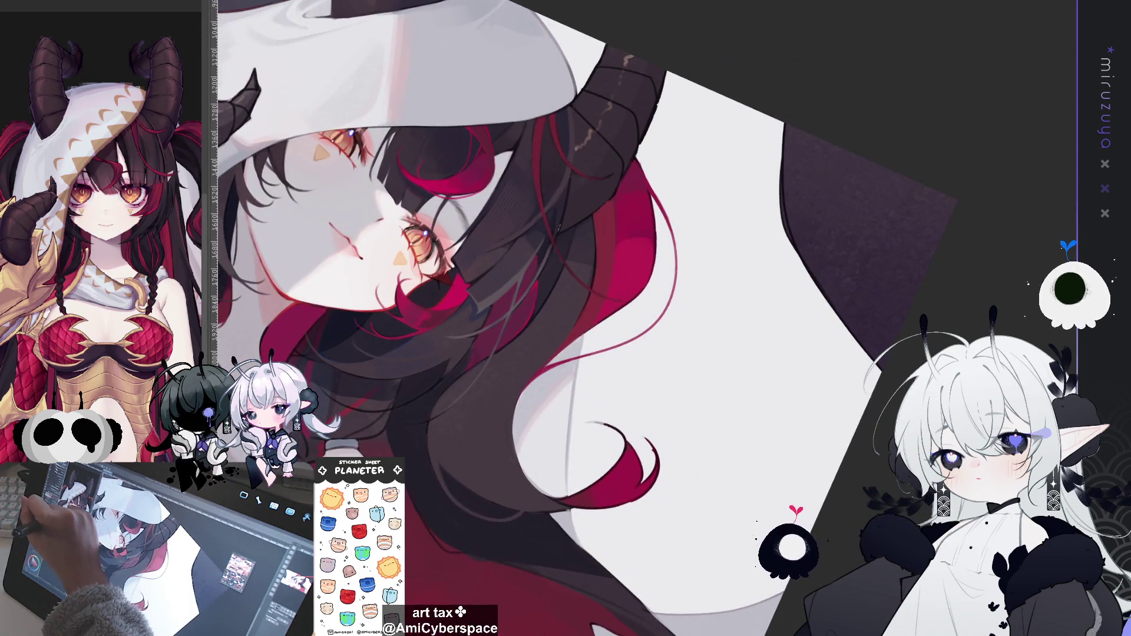
mouse_move(484, 323)
mouse_down()
mouse_move(649, 517)
mouse_move(1006, 259)
mouse_up()
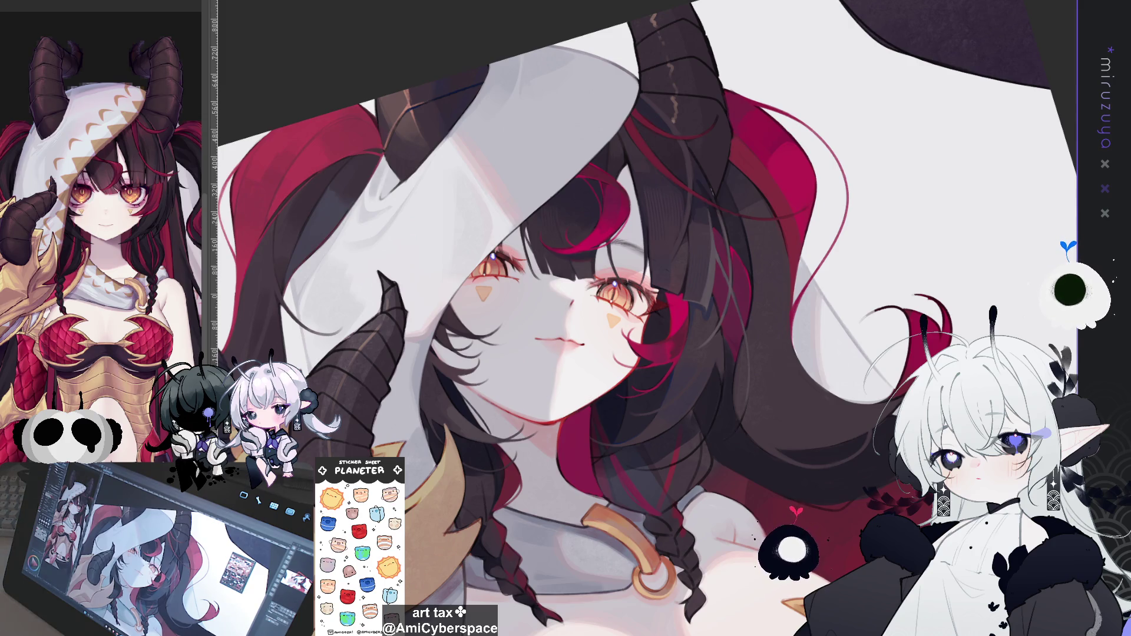
key(ctrl+z)
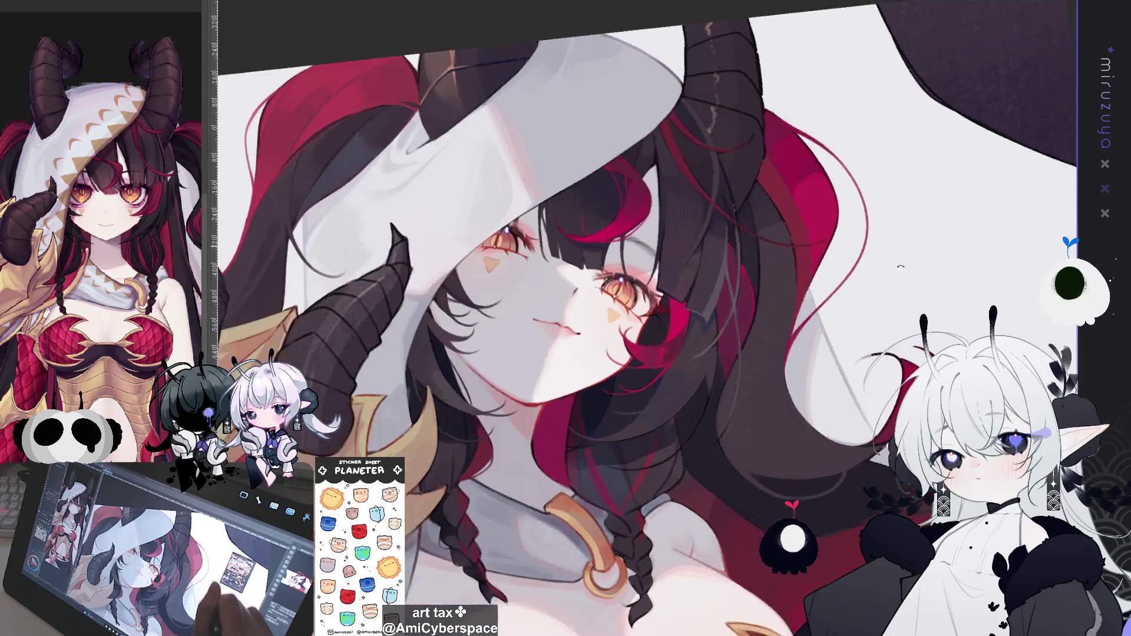
drag(772, 216, 5, 348)
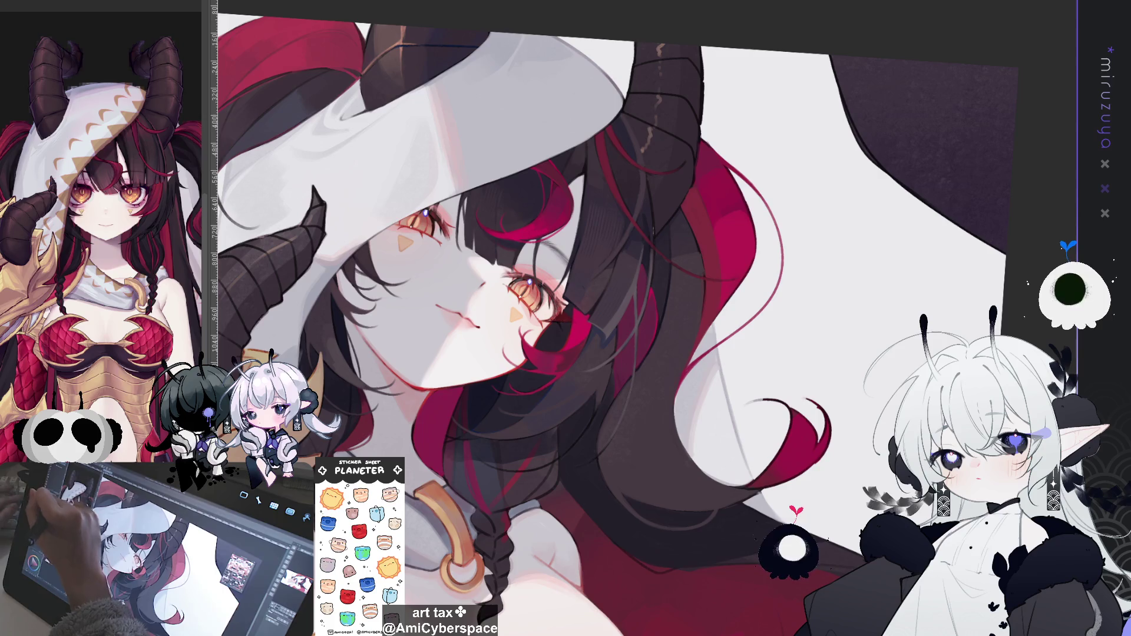
drag(707, 236, 583, 125)
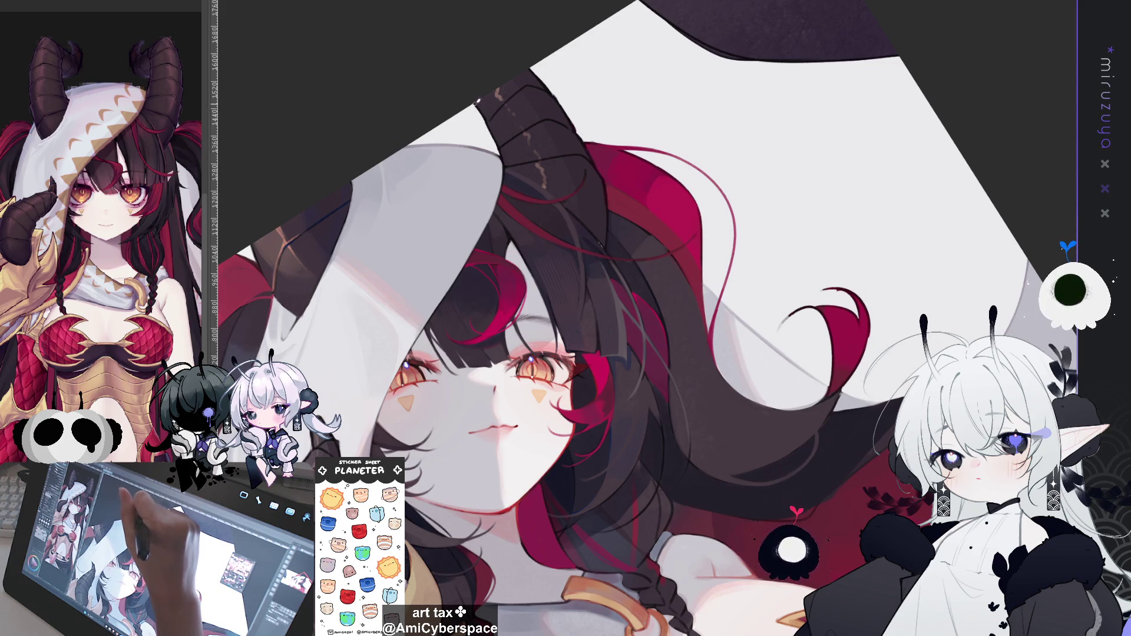
mouse_move(648, 144)
mouse_down()
mouse_move(566, 235)
mouse_move(523, 322)
mouse_up()
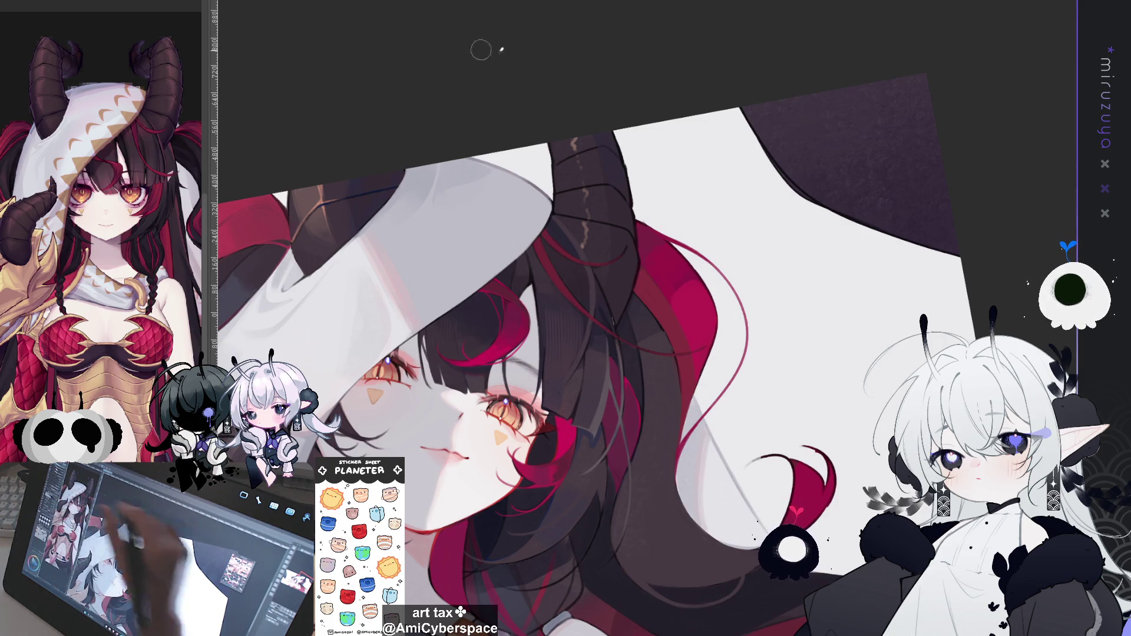
Darken the horn's right edge, then rotate the canvas to bring the horn into stroking position
mouse_move(605, 134)
mouse_down()
mouse_move(622, 217)
mouse_move(615, 307)
mouse_up()
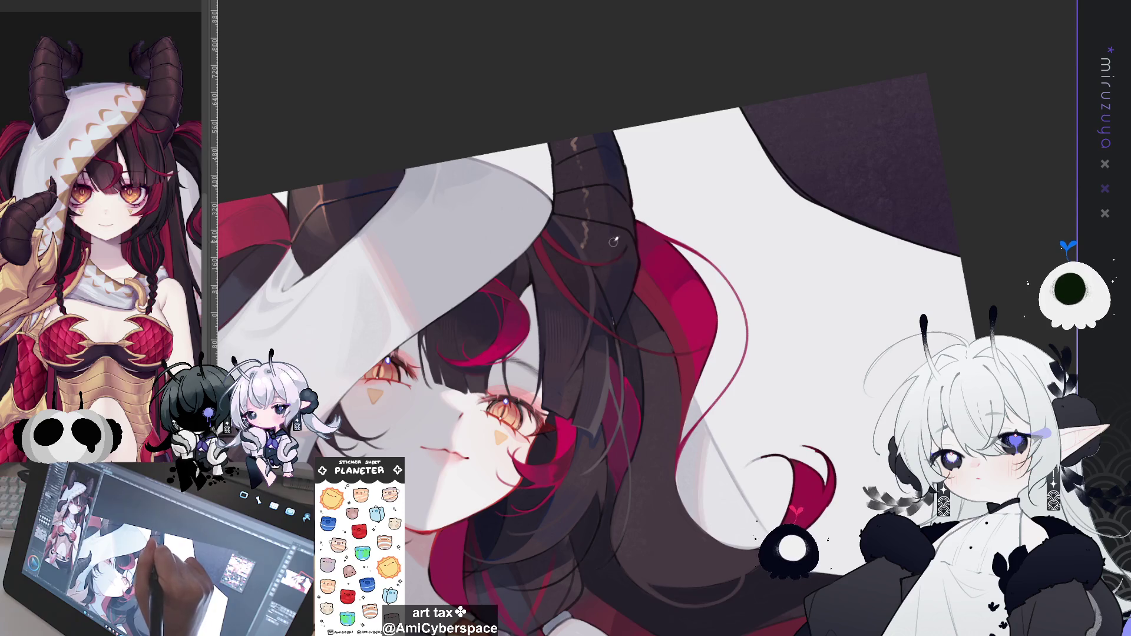
mouse_move(763, 194)
mouse_down()
mouse_move(870, 279)
mouse_move(430, 272)
mouse_up()
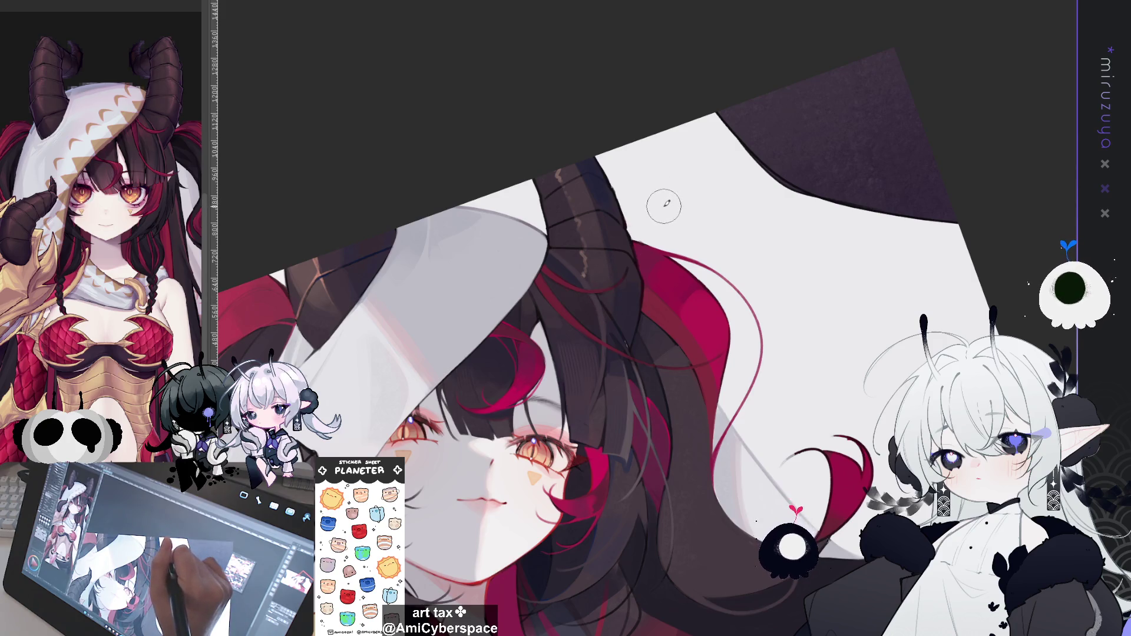
drag(666, 196, 399, 278)
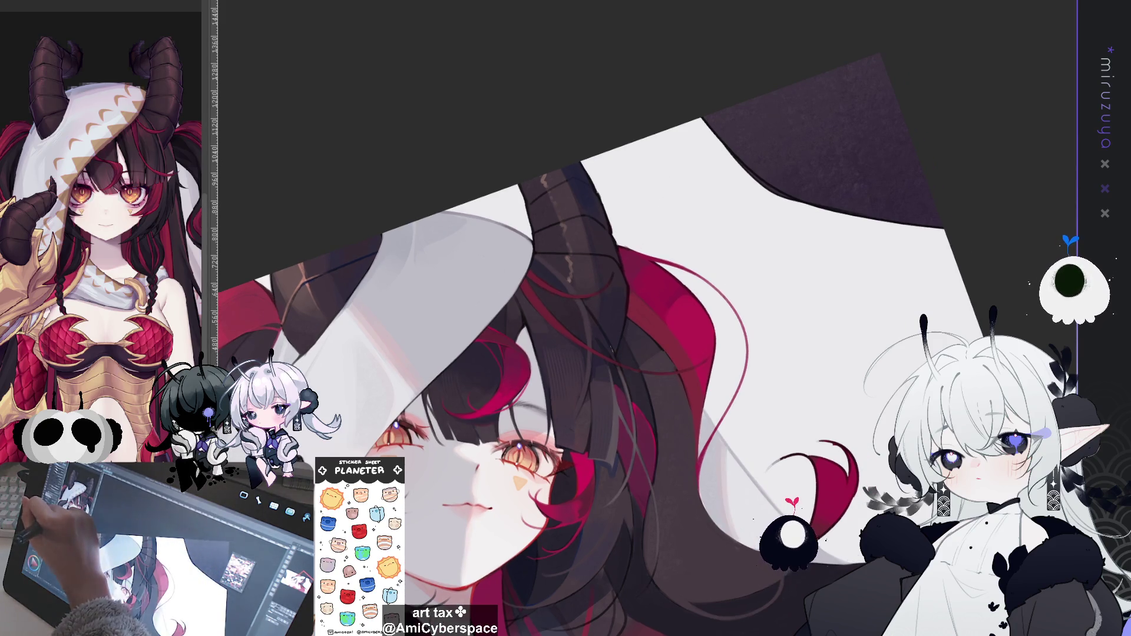
drag(405, 67, 408, 167)
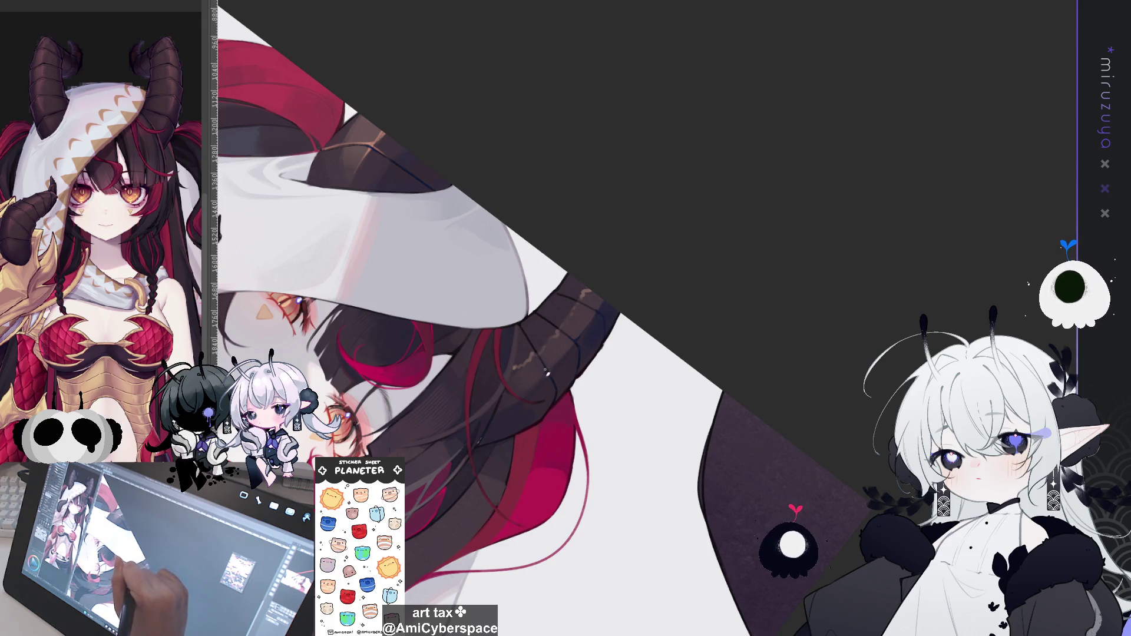
drag(556, 402, 645, 414)
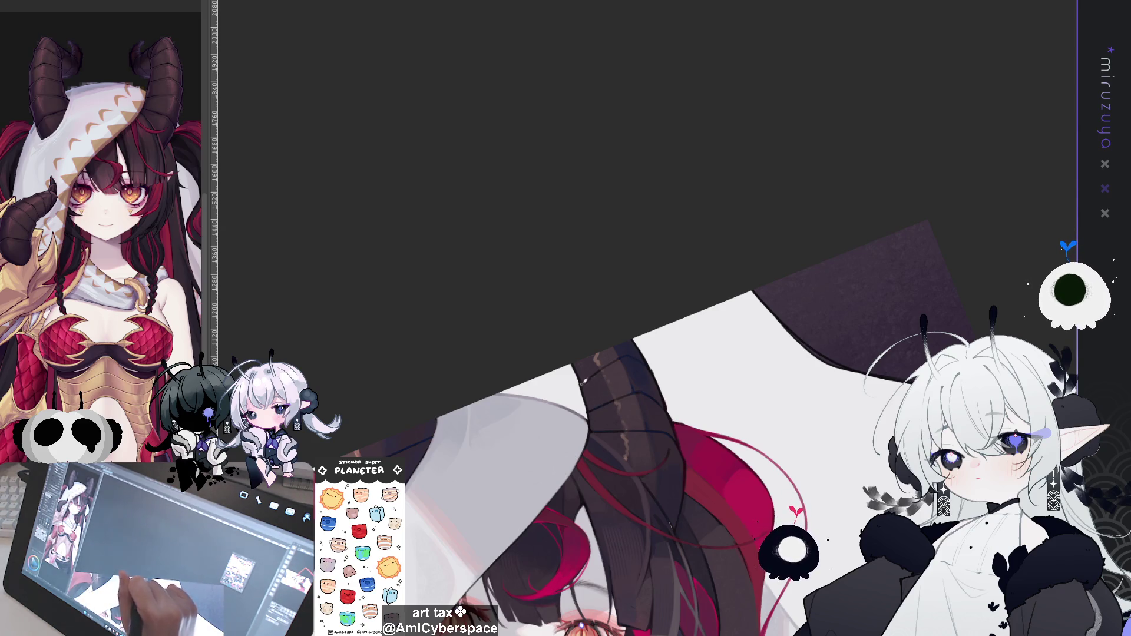
drag(624, 395, 609, 272)
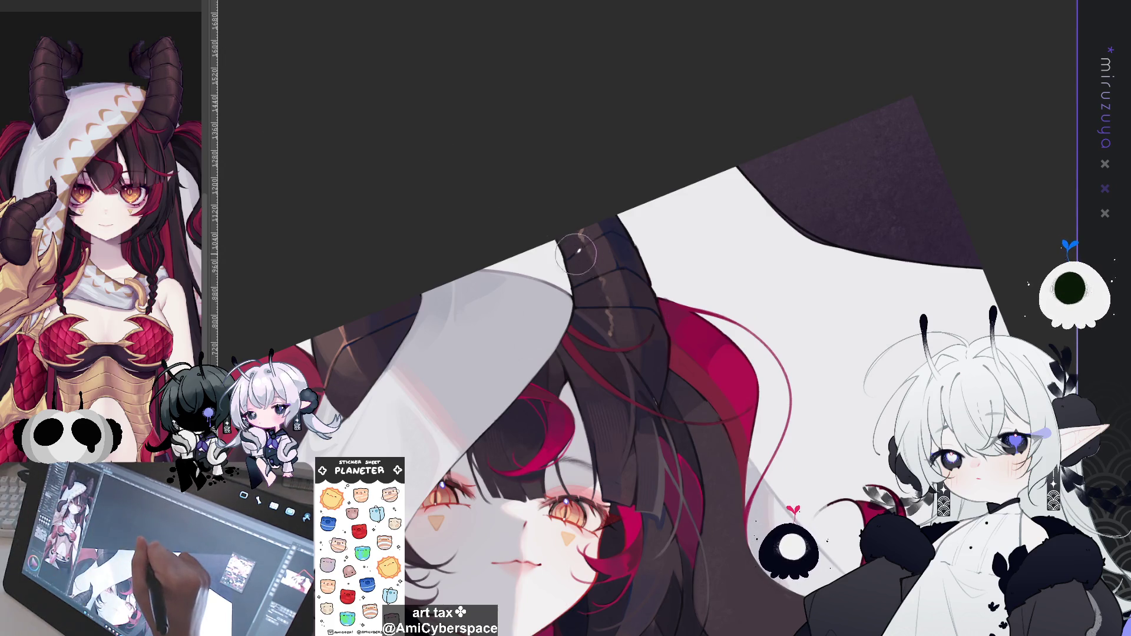
Paint a thin wavy highlight up the horn and turn the view back upright
drag(596, 307, 582, 236)
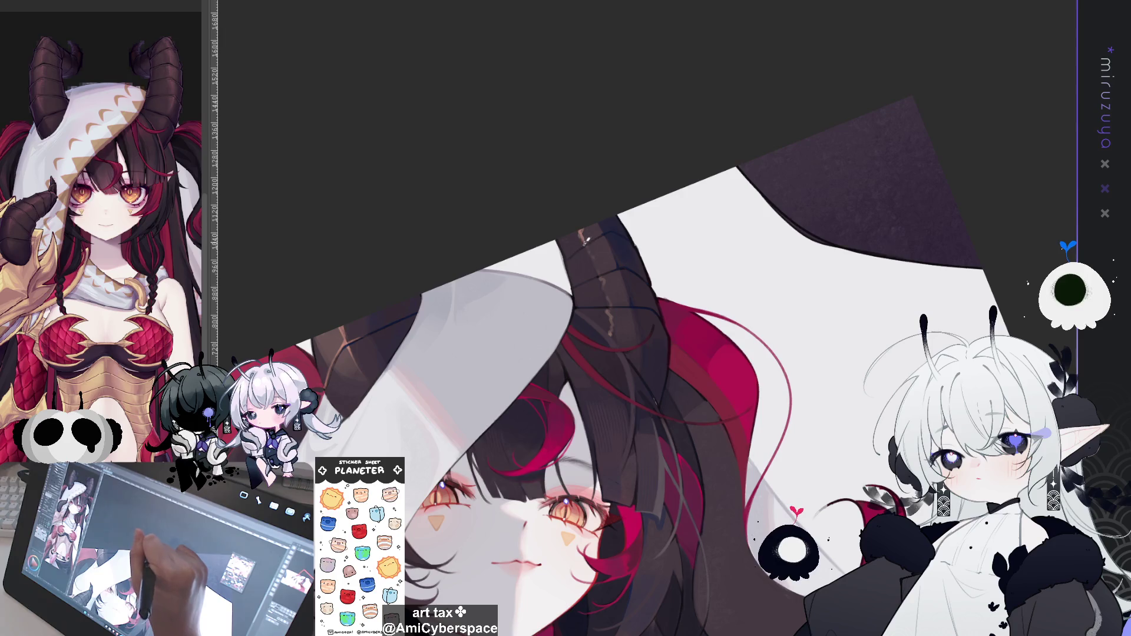
mouse_move(595, 284)
mouse_down()
mouse_move(576, 257)
mouse_move(608, 362)
mouse_up()
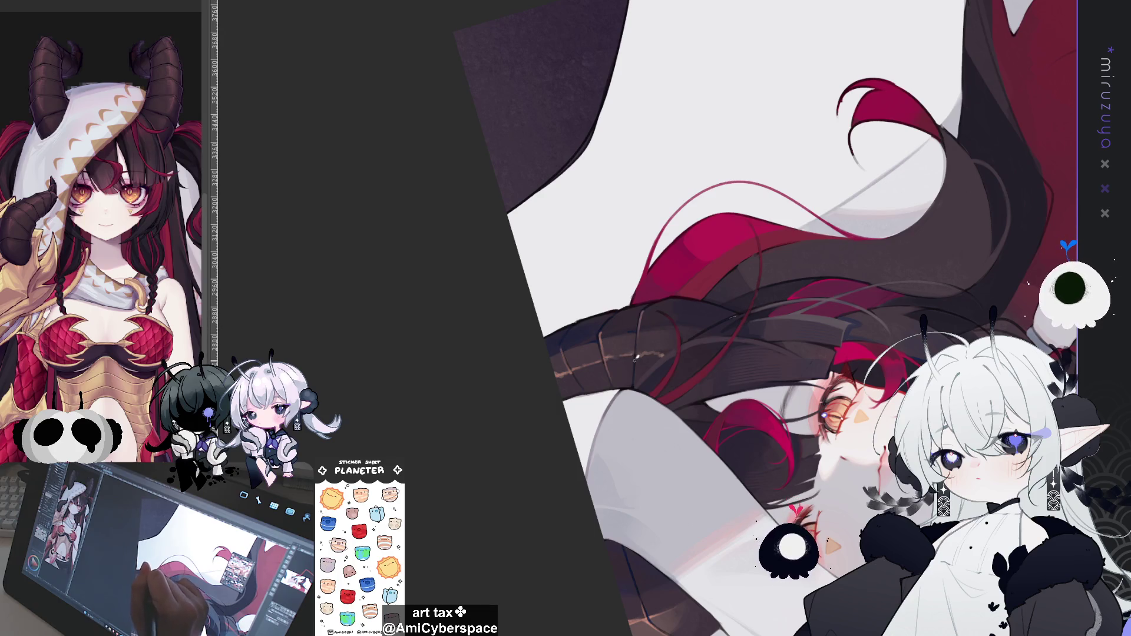
key(r)
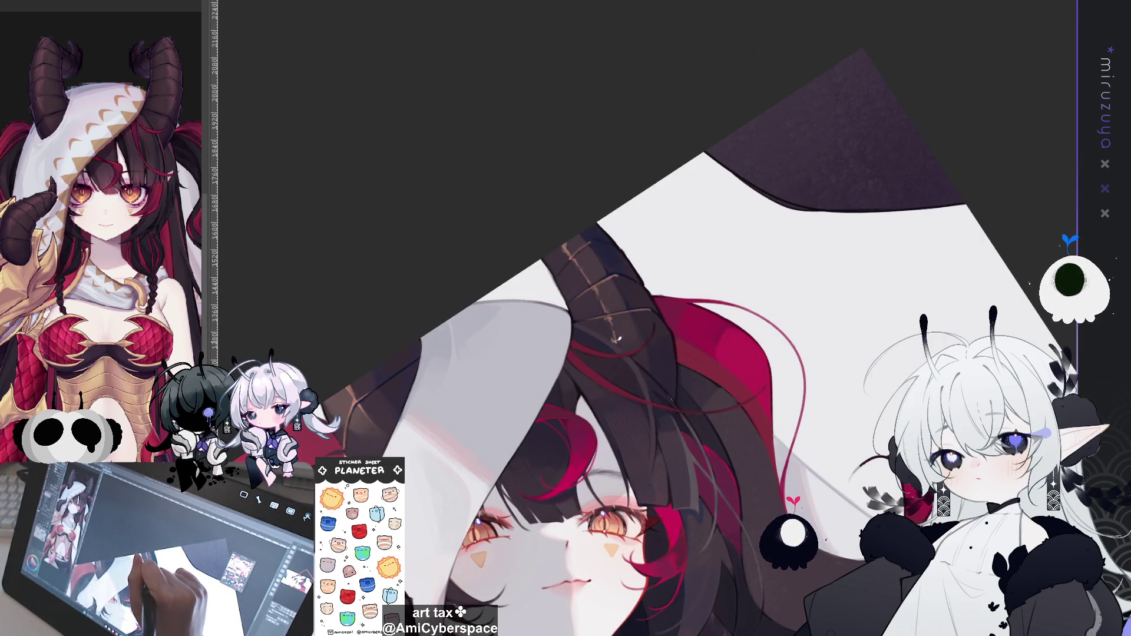
drag(775, 572, 822, 396)
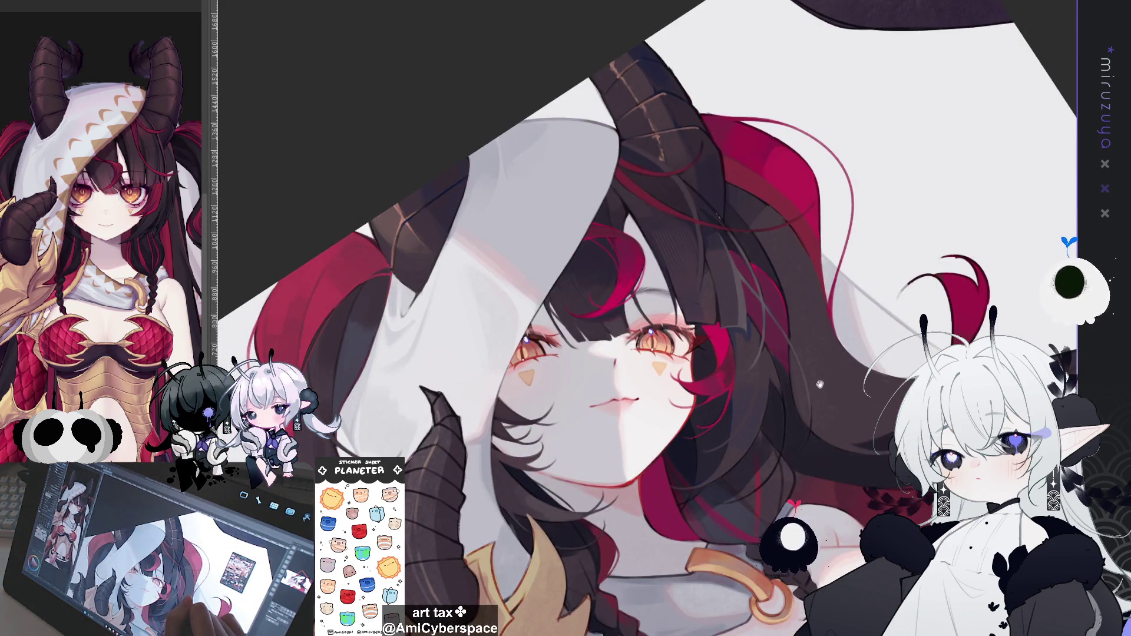
mouse_move(821, 378)
mouse_down()
mouse_move(897, 296)
mouse_move(894, 329)
mouse_up()
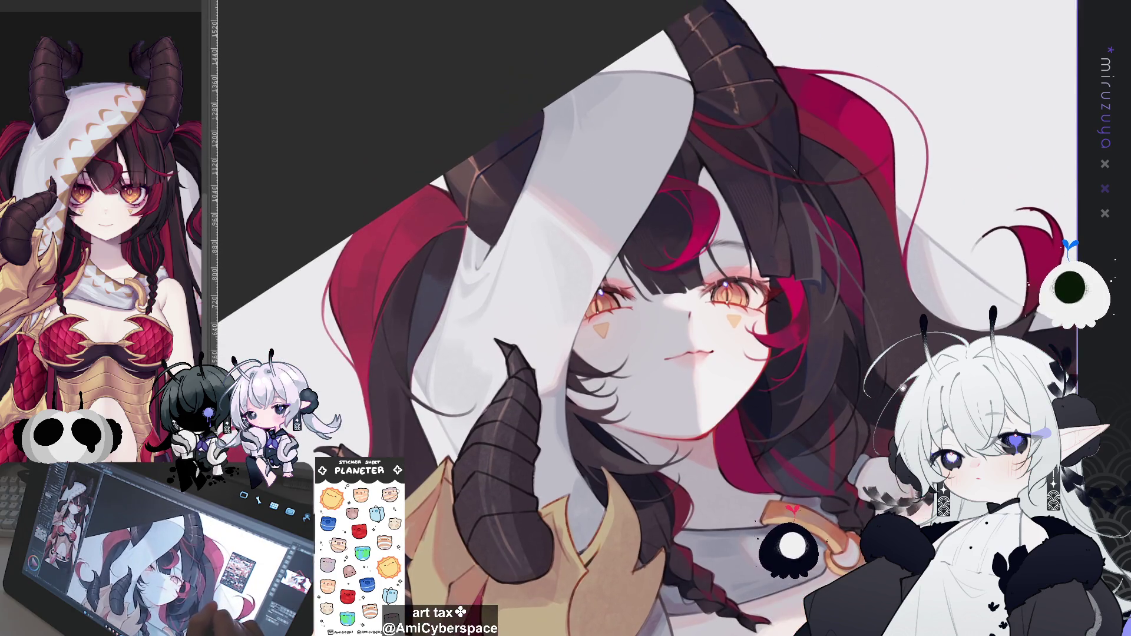
drag(896, 377, 744, 442)
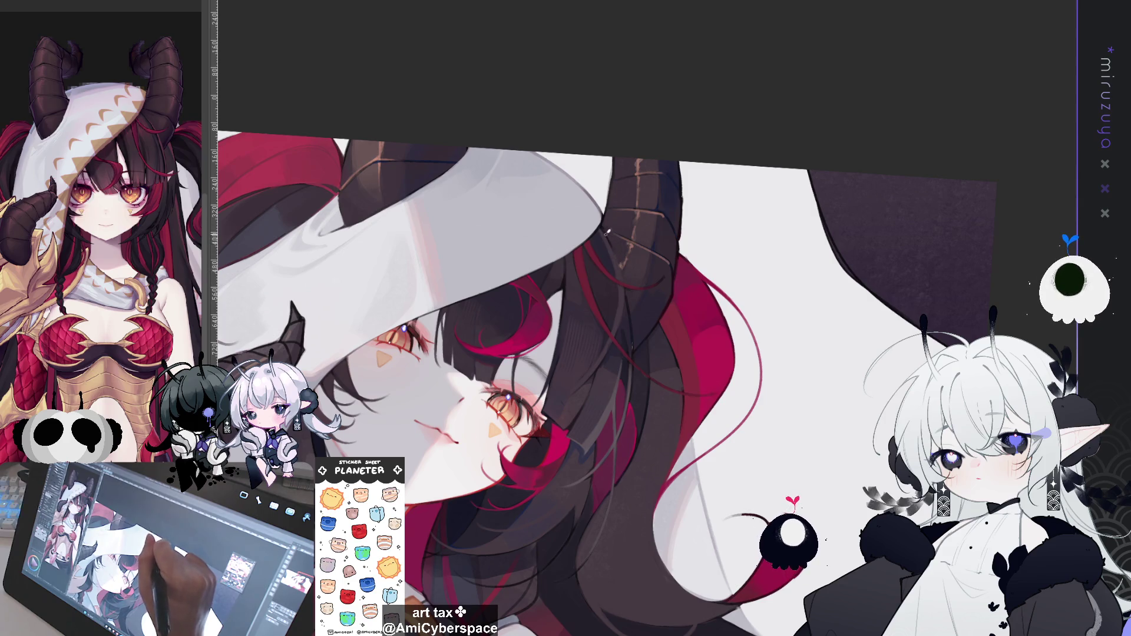
drag(625, 279, 682, 319)
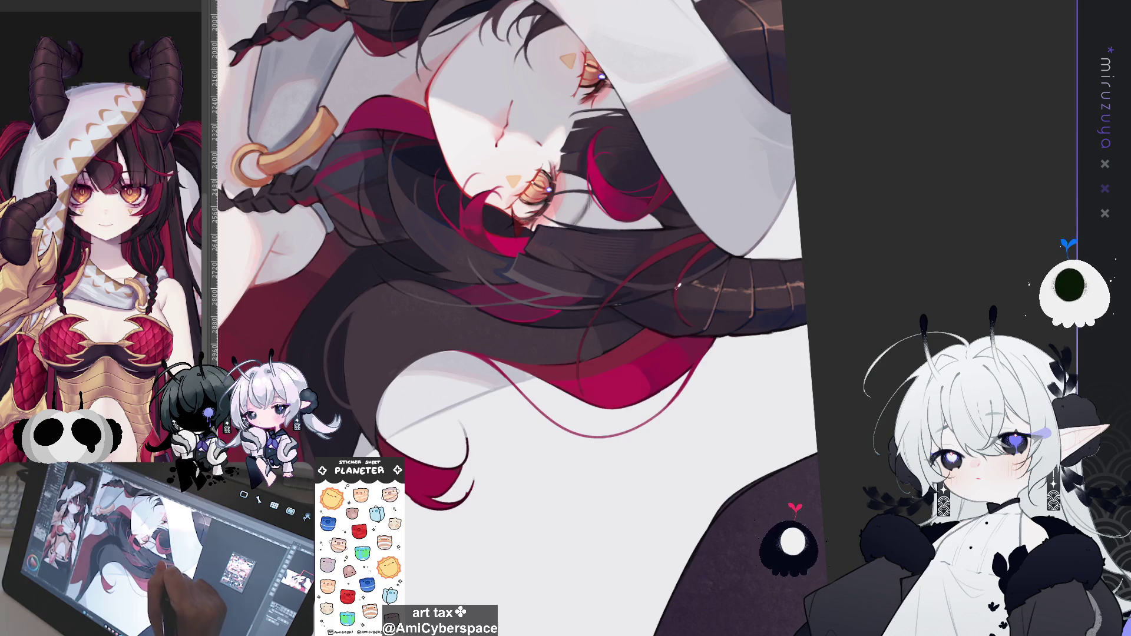
key(minus)
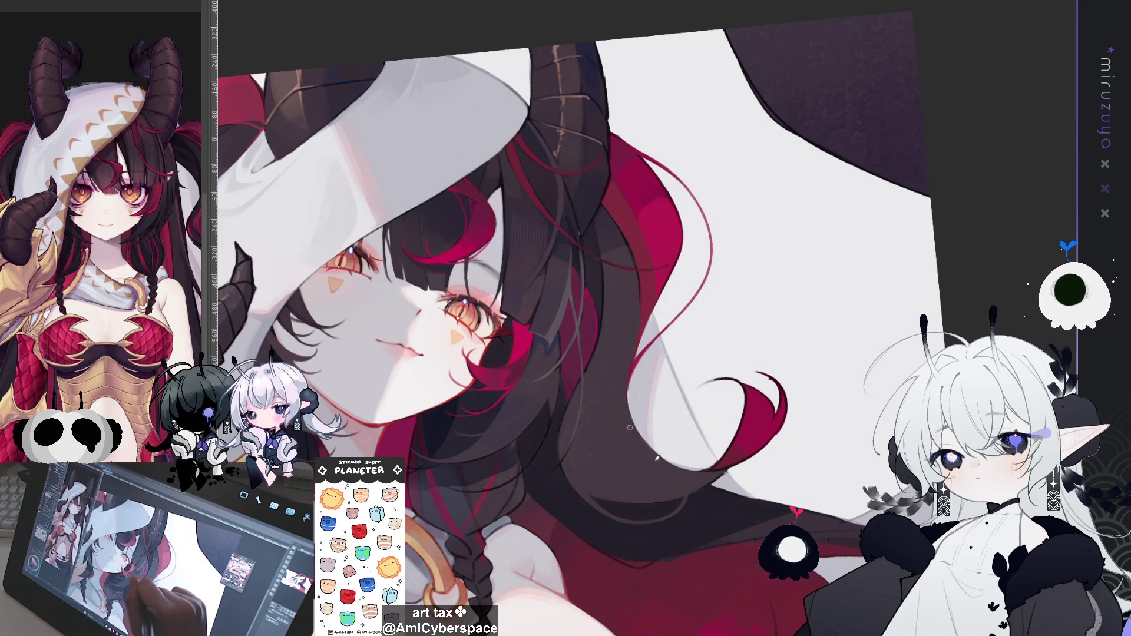
drag(636, 346, 583, 312)
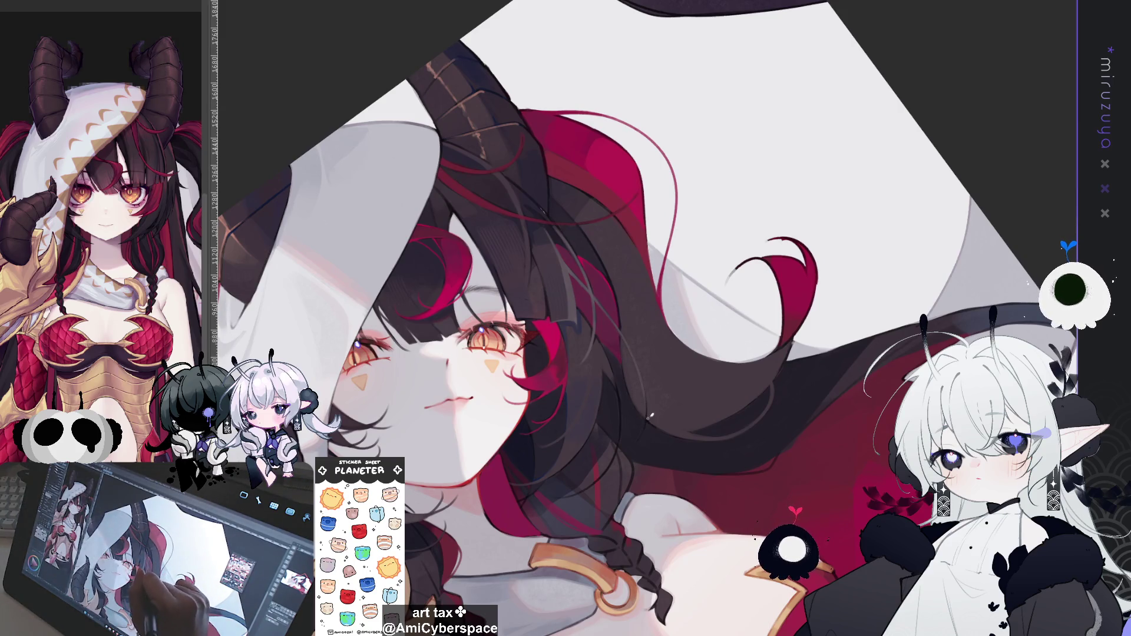
drag(680, 410, 640, 288)
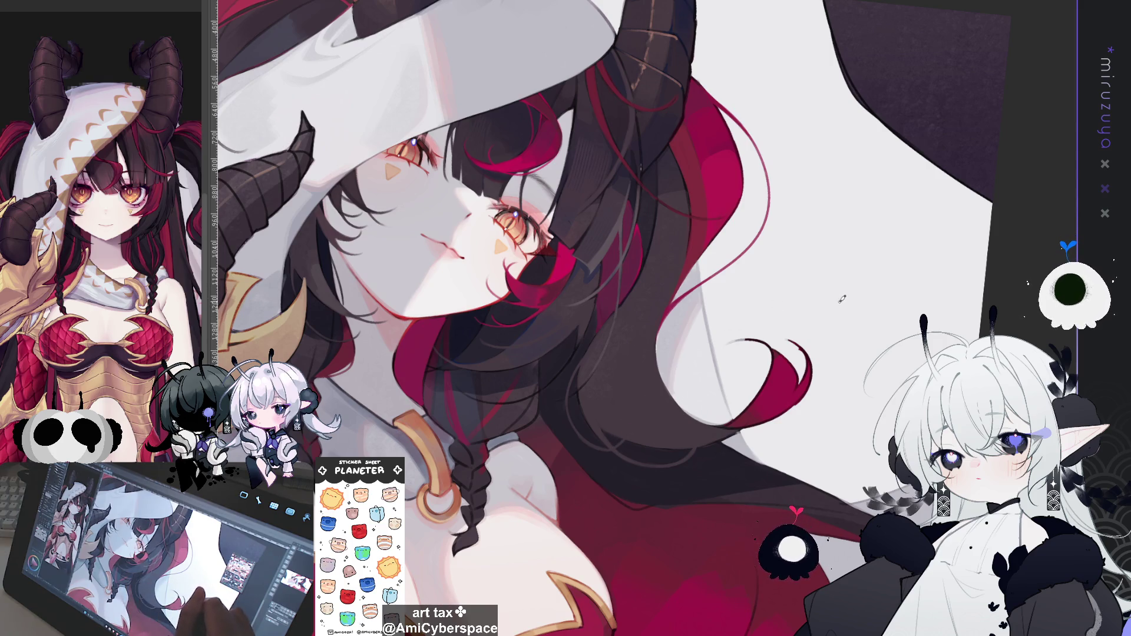
drag(838, 304, 617, 361)
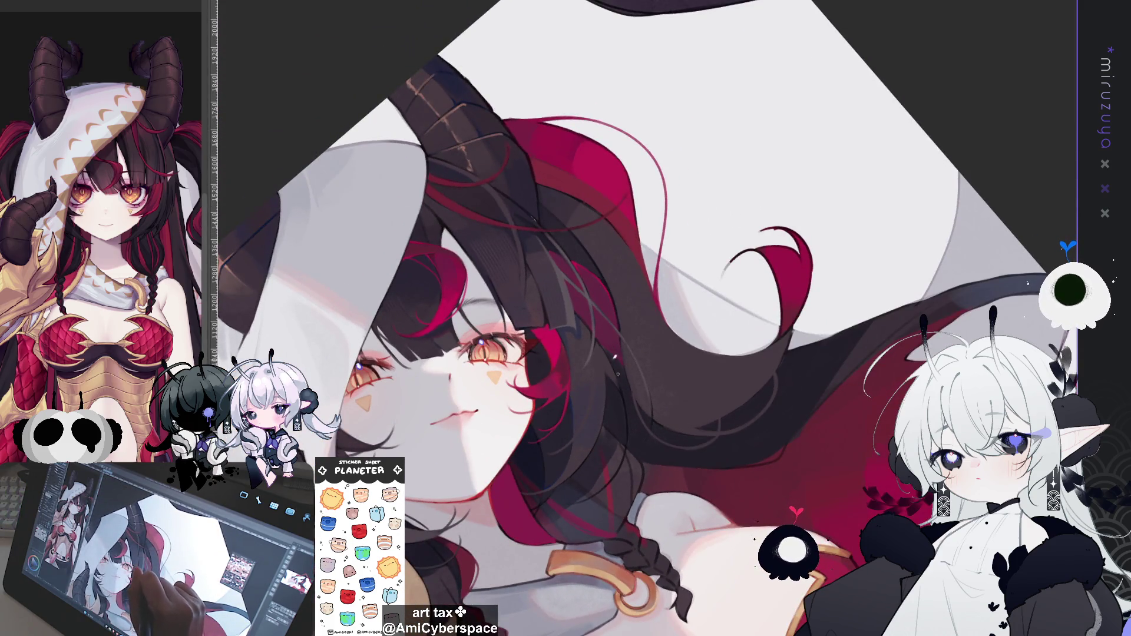
drag(633, 444, 727, 283)
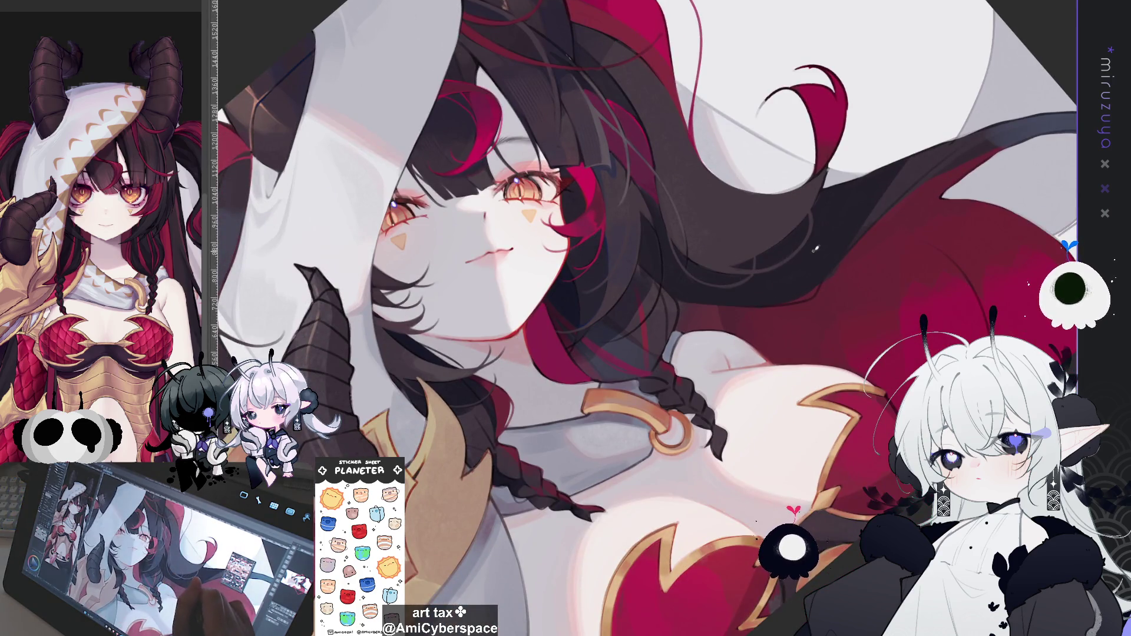
drag(814, 260, 777, 289)
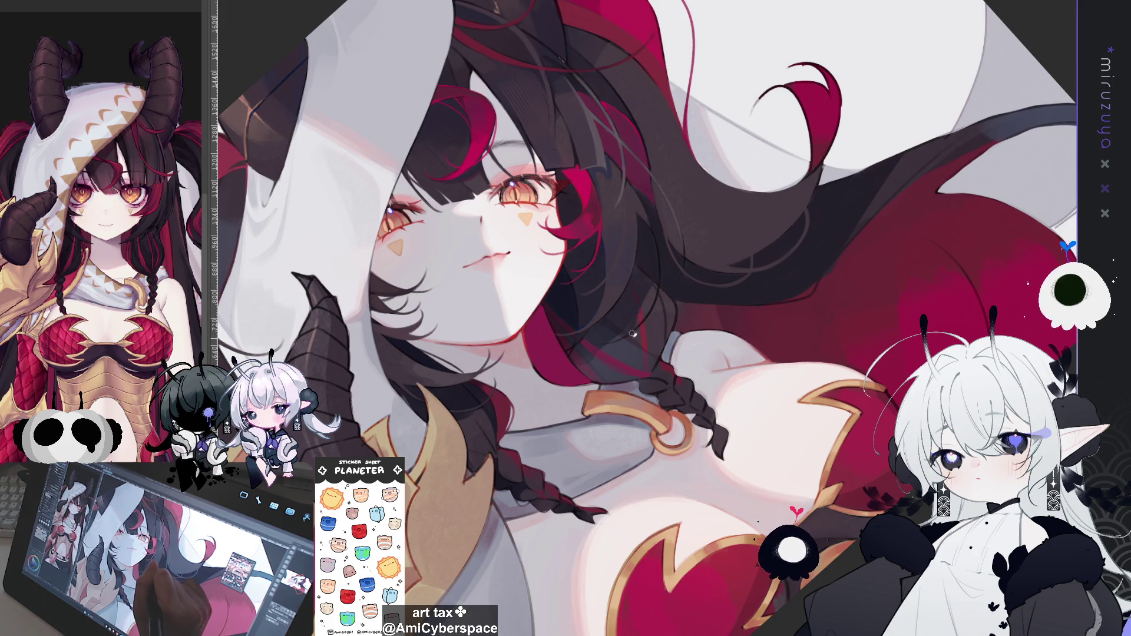
drag(651, 288, 599, 245)
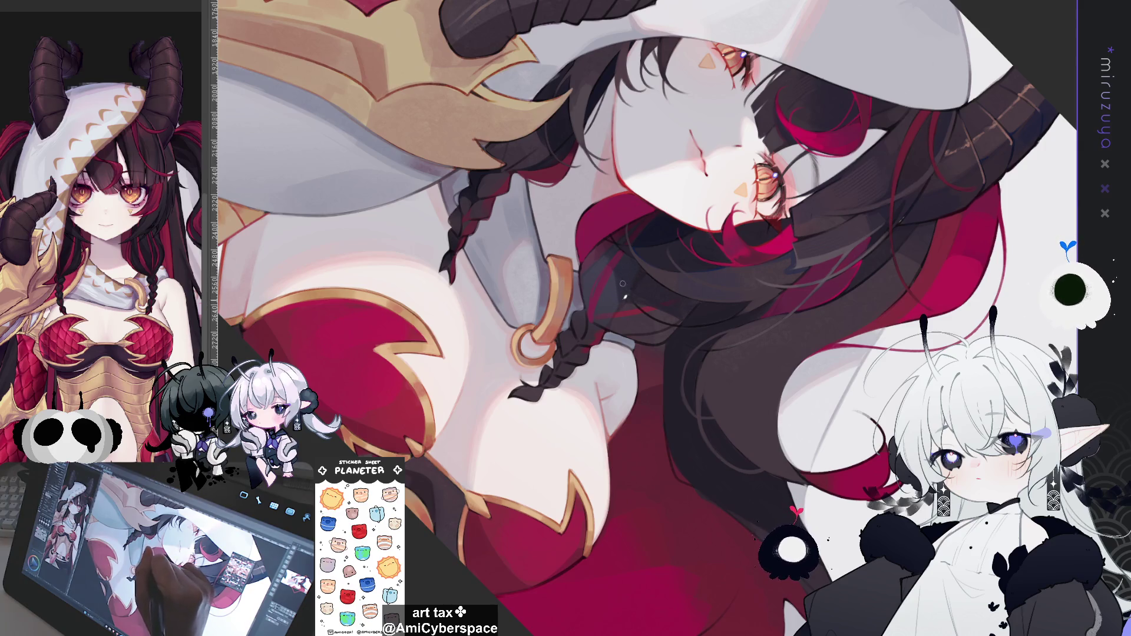
key(ctrl+shift+r)
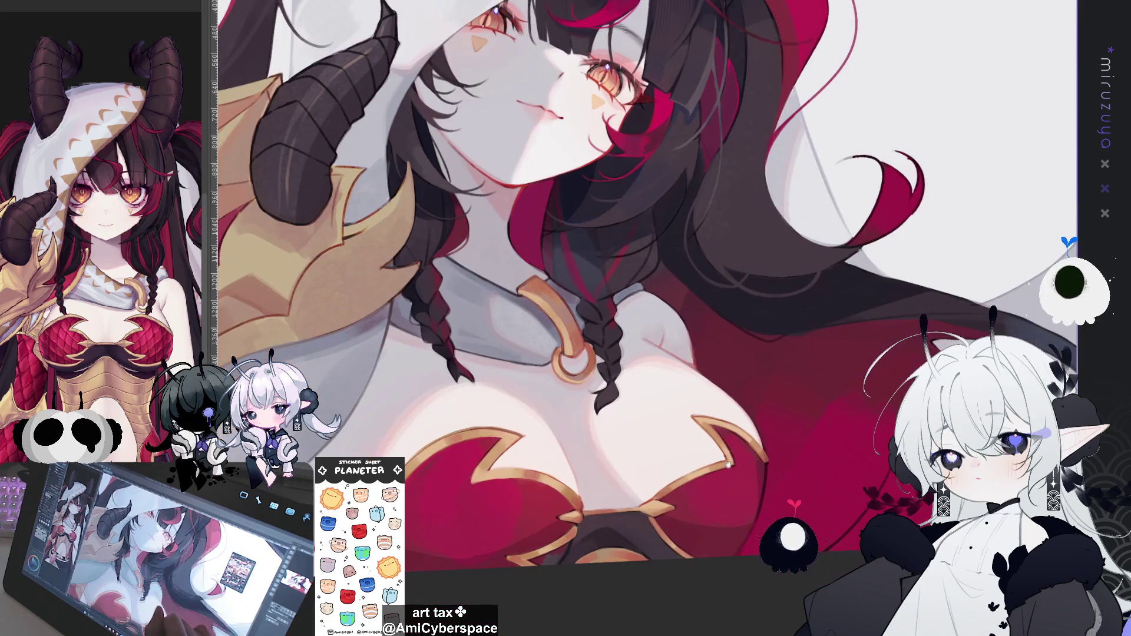
drag(729, 465, 607, 246)
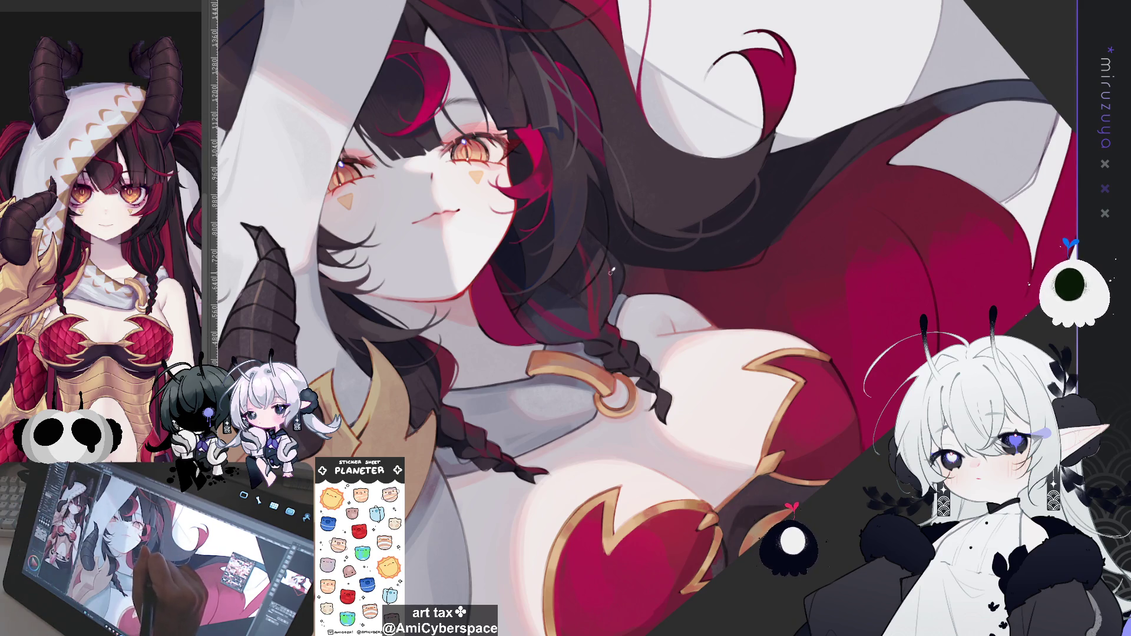
drag(605, 323, 565, 295)
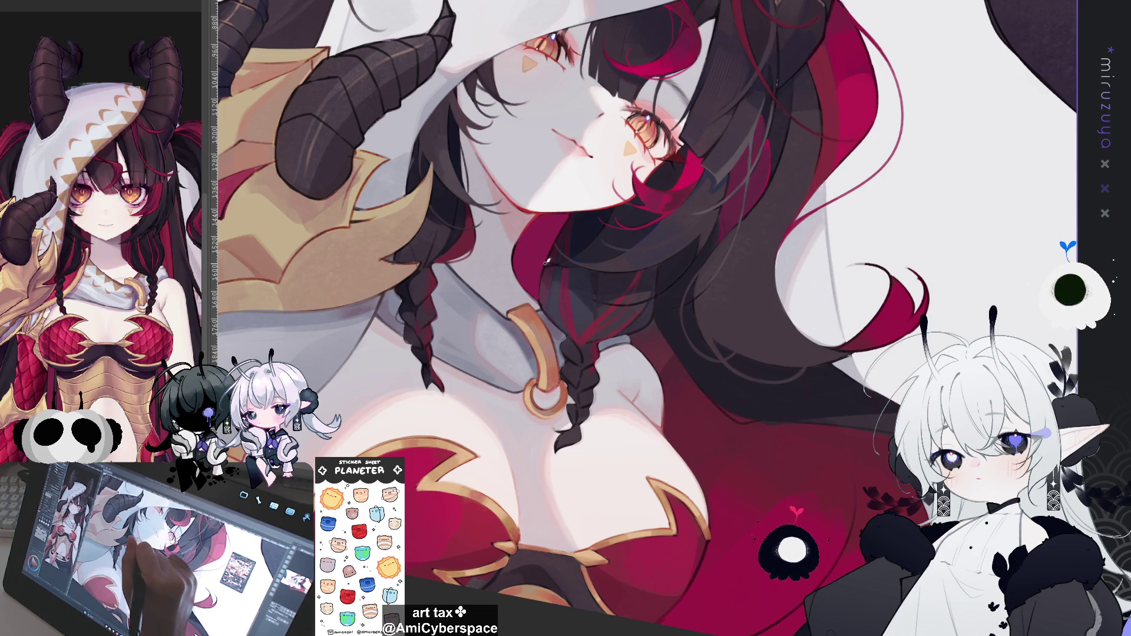
Paint a dark jaw-and-neck line, then a thin dark stroke along the hair edge
drag(603, 265, 699, 105)
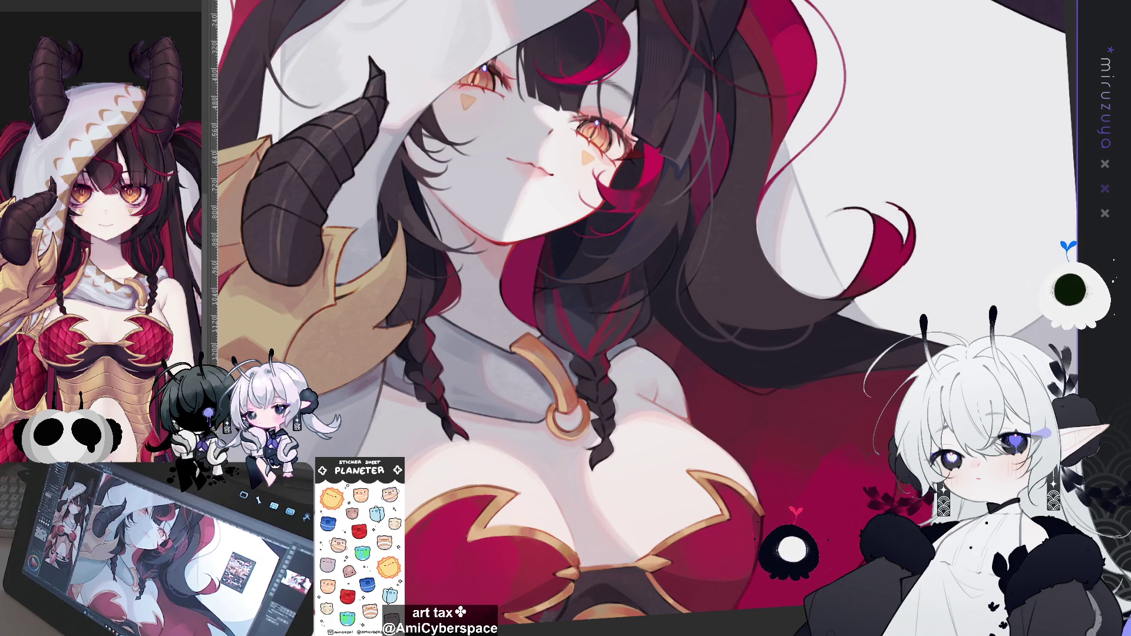
mouse_move(659, 135)
mouse_down()
mouse_move(672, 148)
mouse_move(569, 203)
mouse_up()
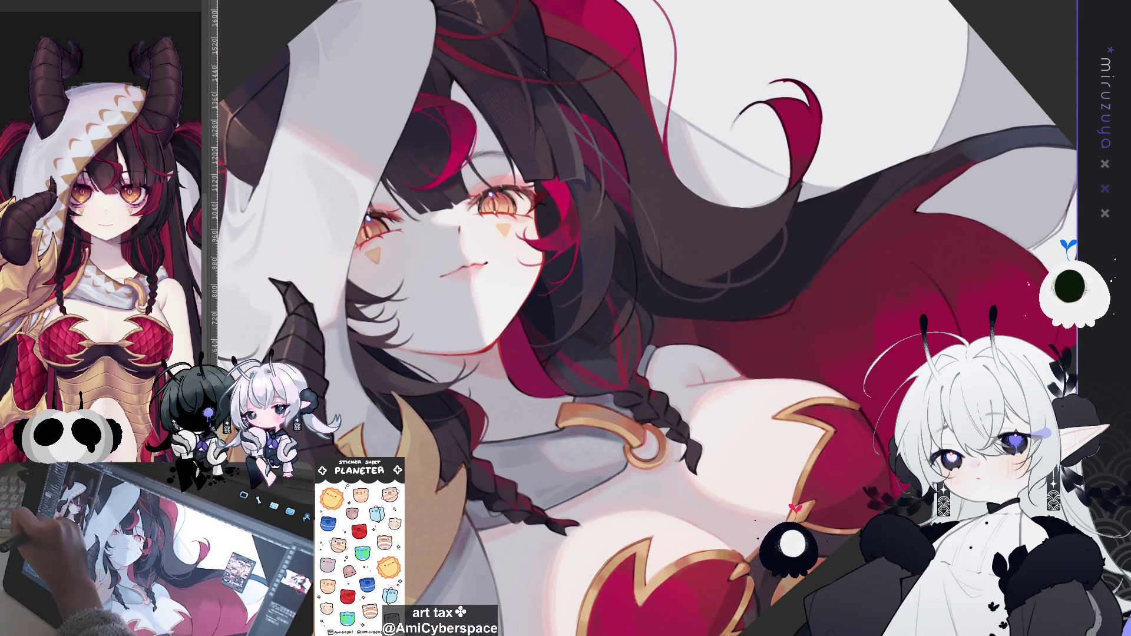
drag(522, 313, 530, 343)
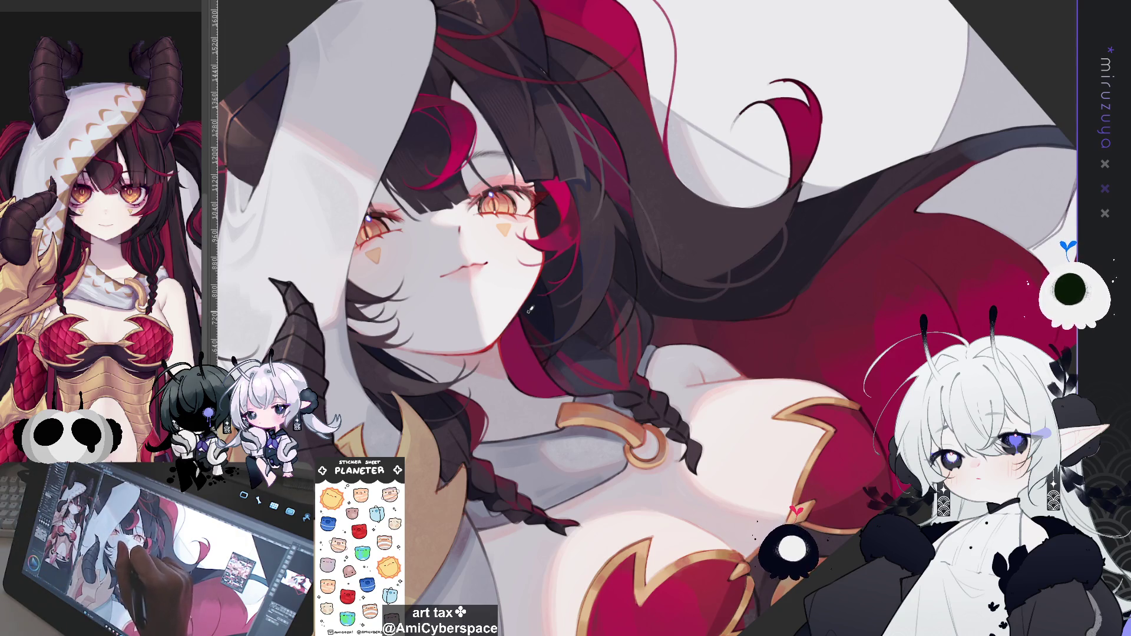
drag(530, 308, 546, 244)
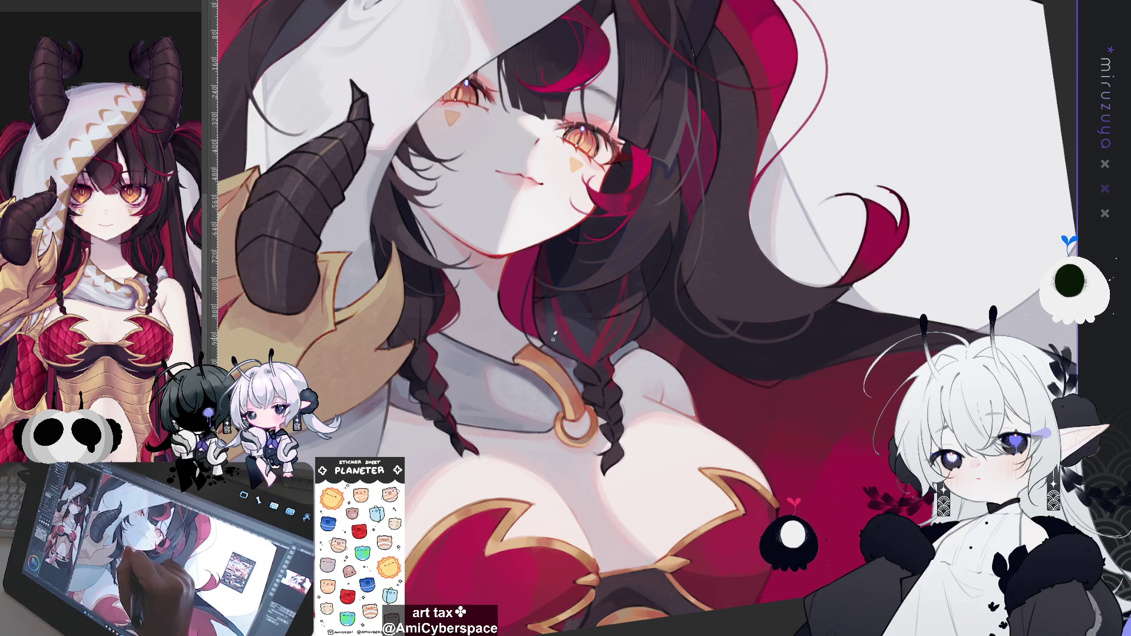
mouse_move(538, 263)
mouse_down()
mouse_move(528, 305)
mouse_move(577, 362)
mouse_up()
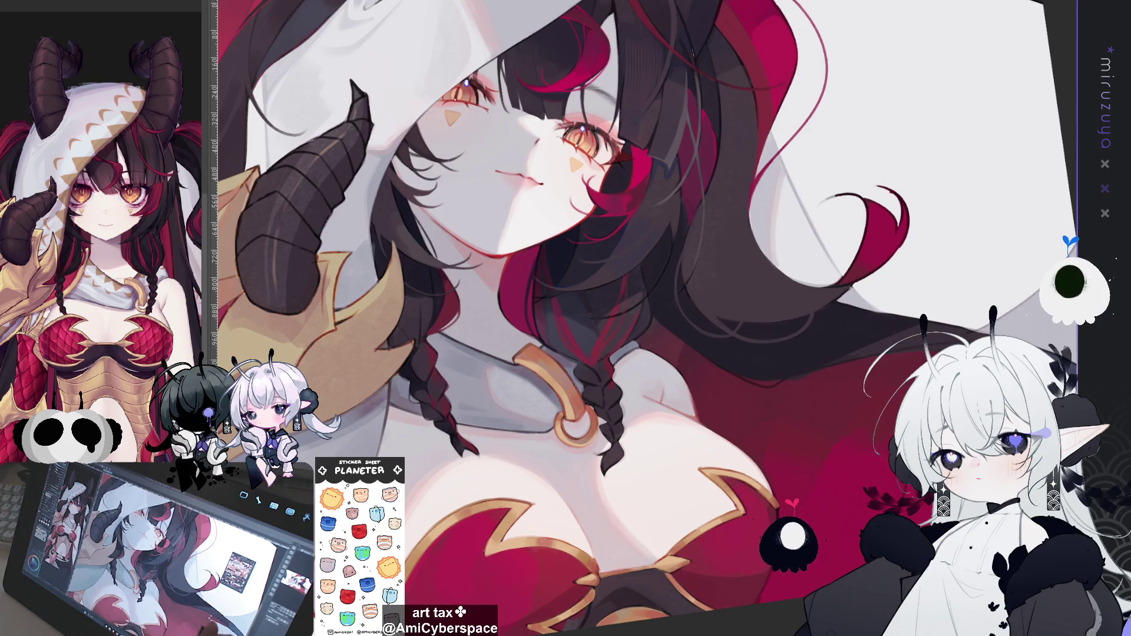
Add small dark touches to the braid and hair near the collar ring
drag(603, 367, 605, 352)
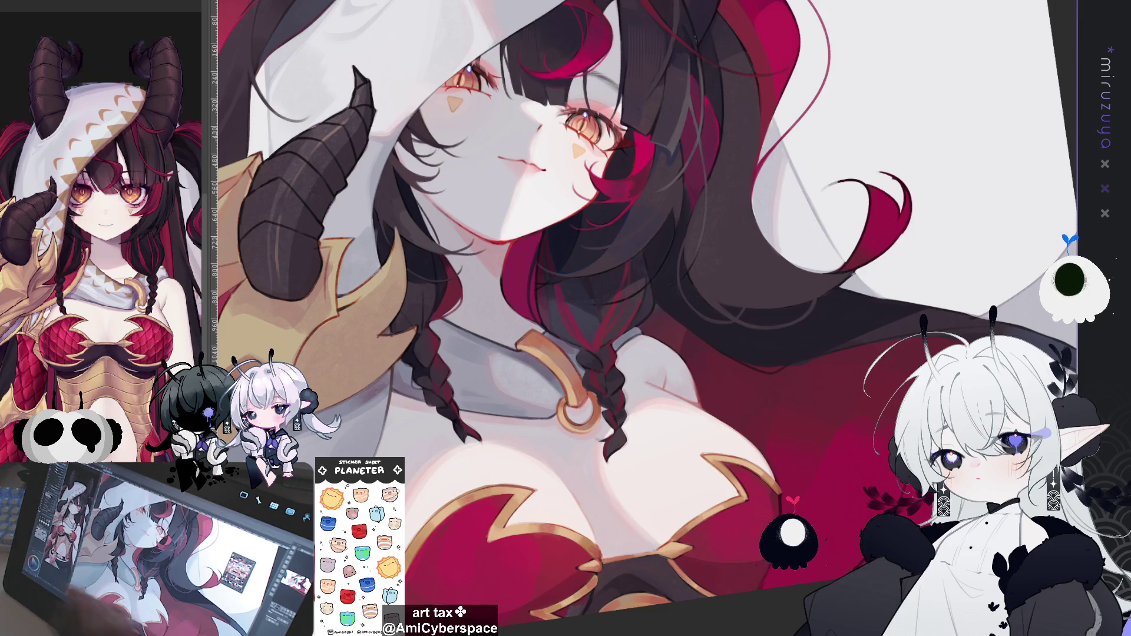
mouse_move(818, 440)
mouse_down()
mouse_move(806, 354)
mouse_move(744, 248)
mouse_up()
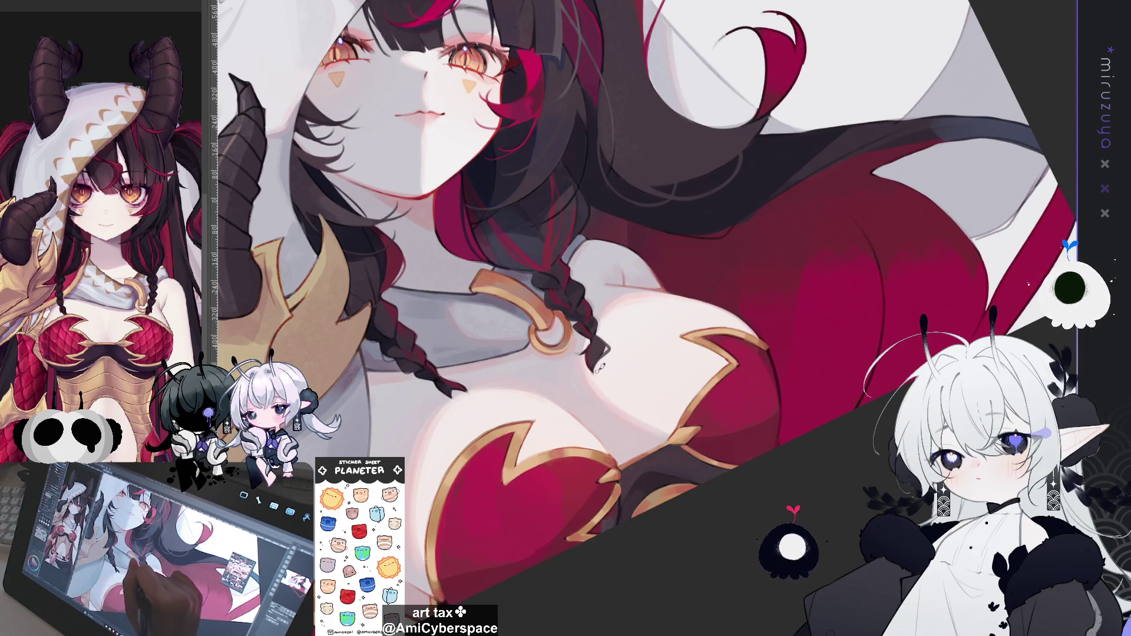
drag(744, 248, 766, 306)
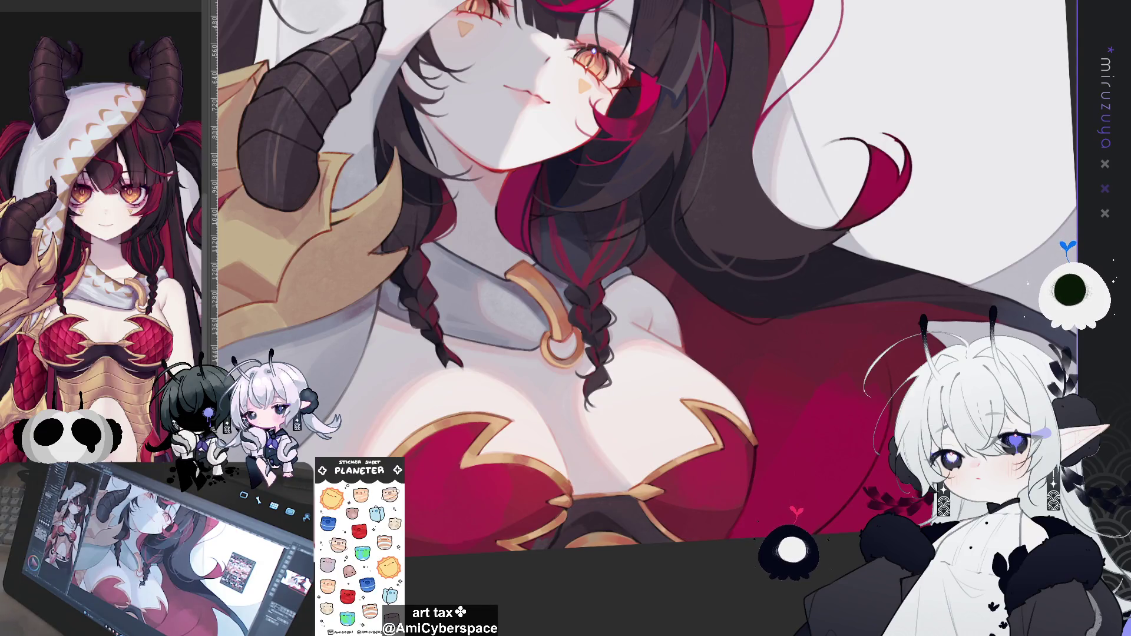
drag(572, 310, 586, 327)
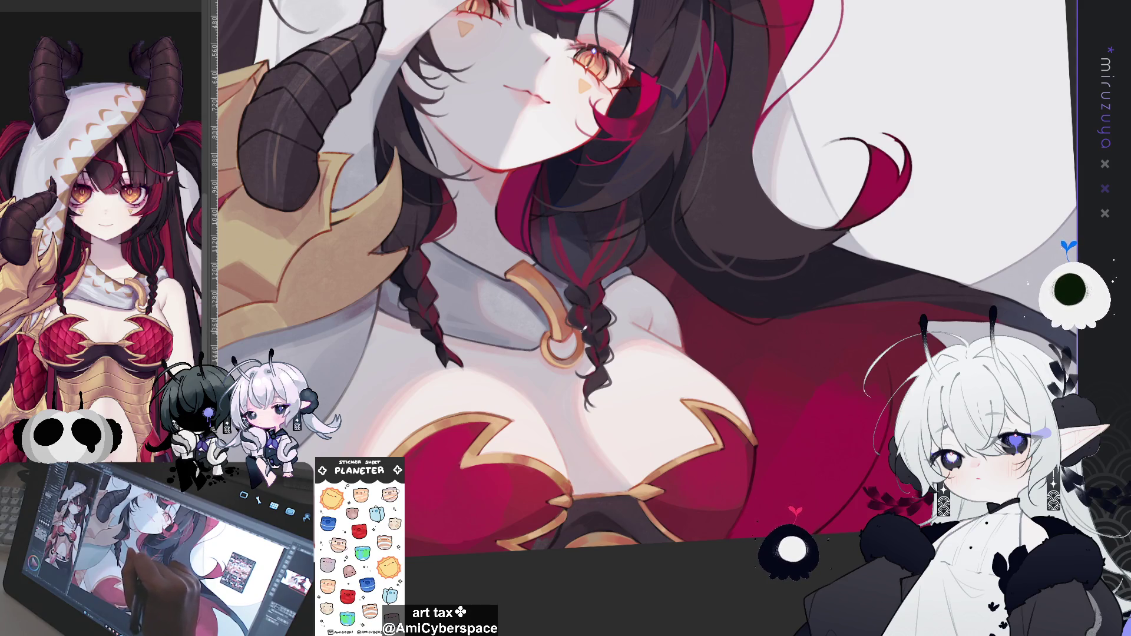
mouse_move(740, 353)
mouse_down()
mouse_move(728, 474)
mouse_move(759, 480)
mouse_up()
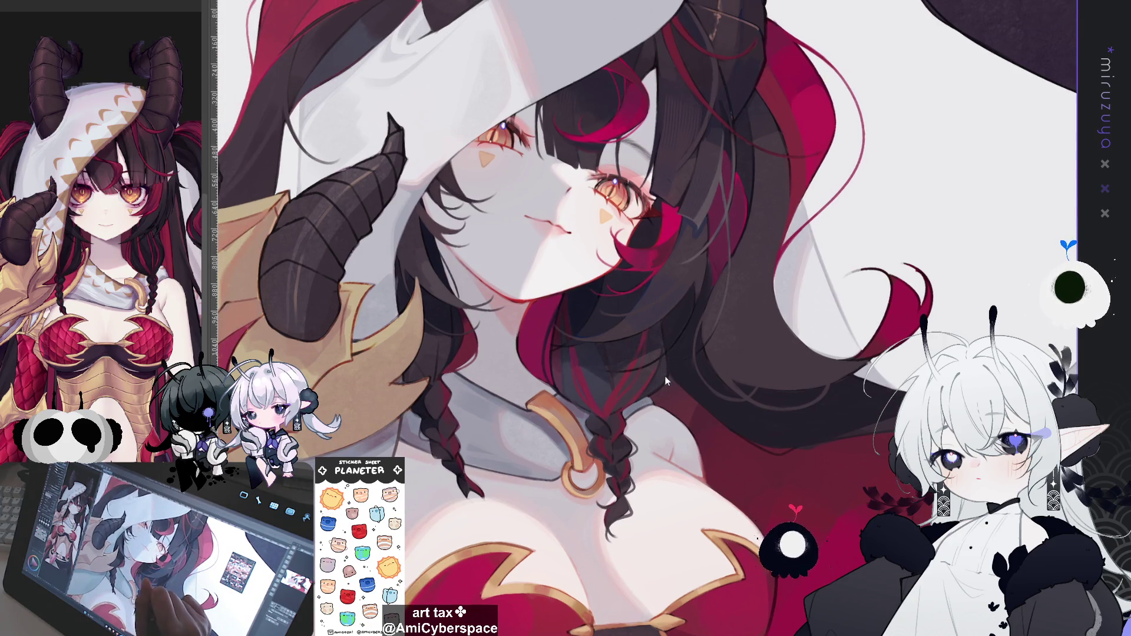
drag(629, 401, 662, 396)
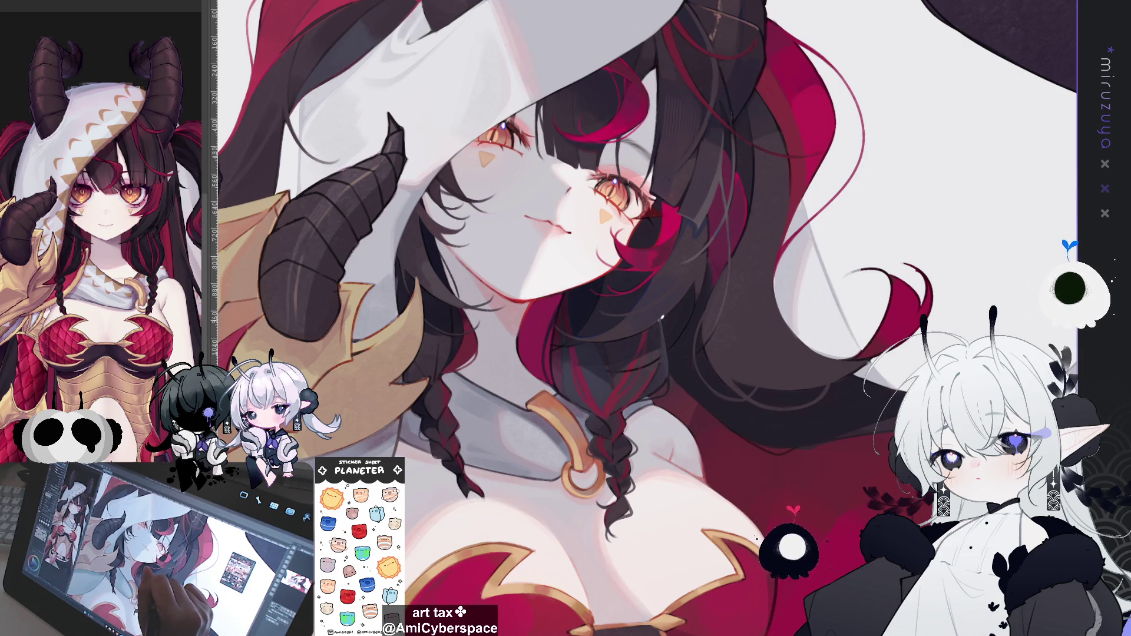
Brush three thin light strands into the dark hair, then flip the view back to normal
mouse_move(669, 352)
mouse_down()
mouse_move(839, 431)
mouse_move(665, 291)
mouse_up()
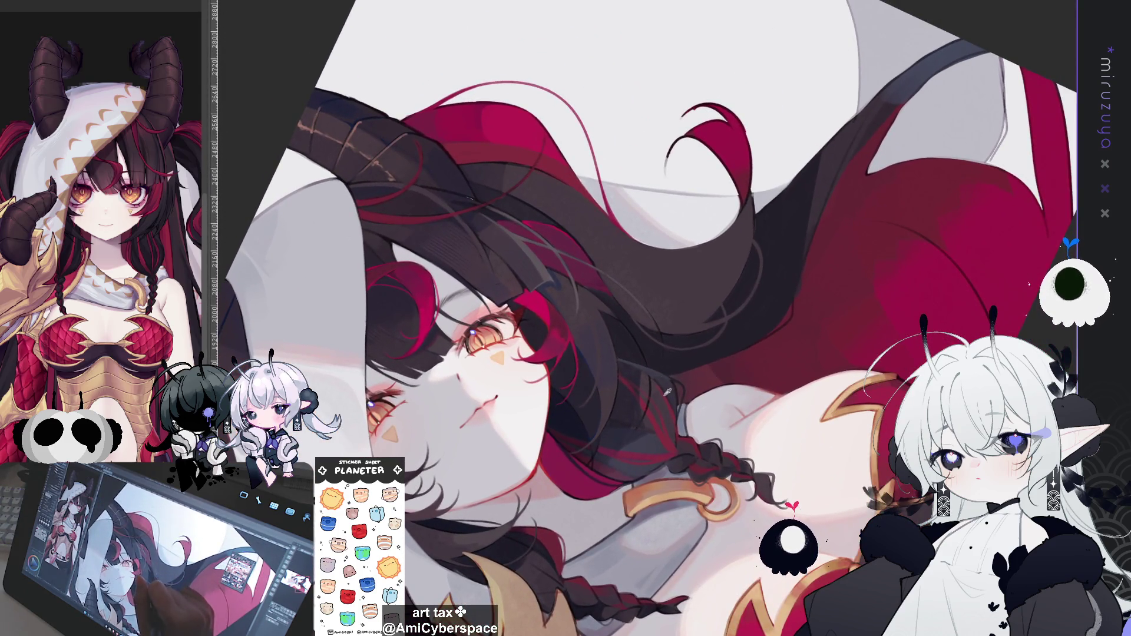
mouse_move(761, 326)
mouse_down()
mouse_move(670, 292)
mouse_move(613, 241)
mouse_up()
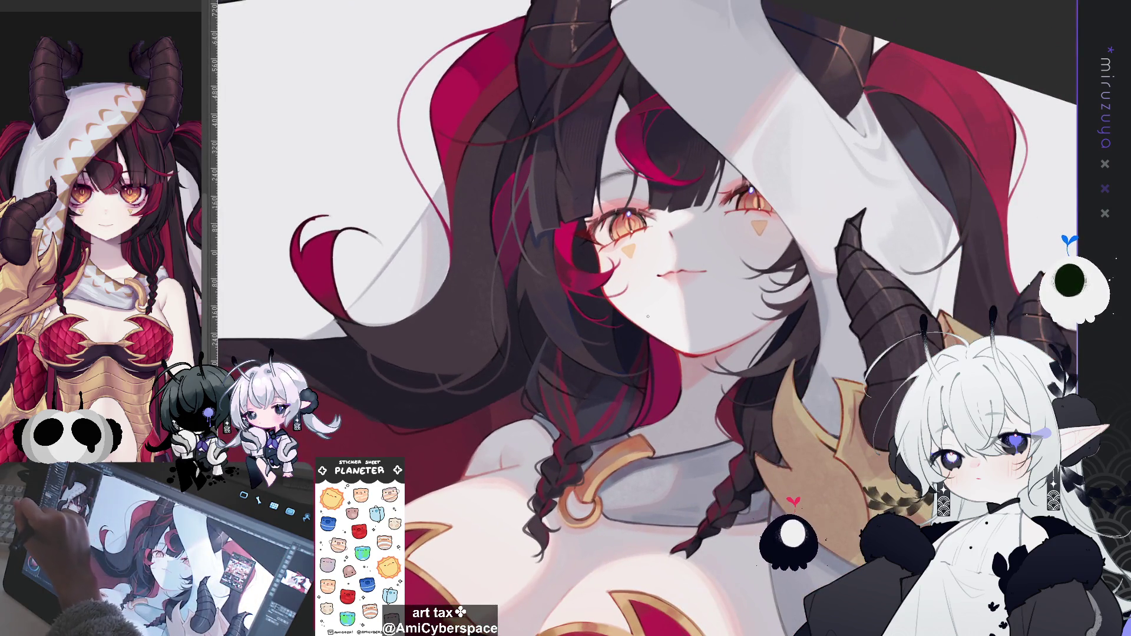
drag(518, 296, 528, 342)
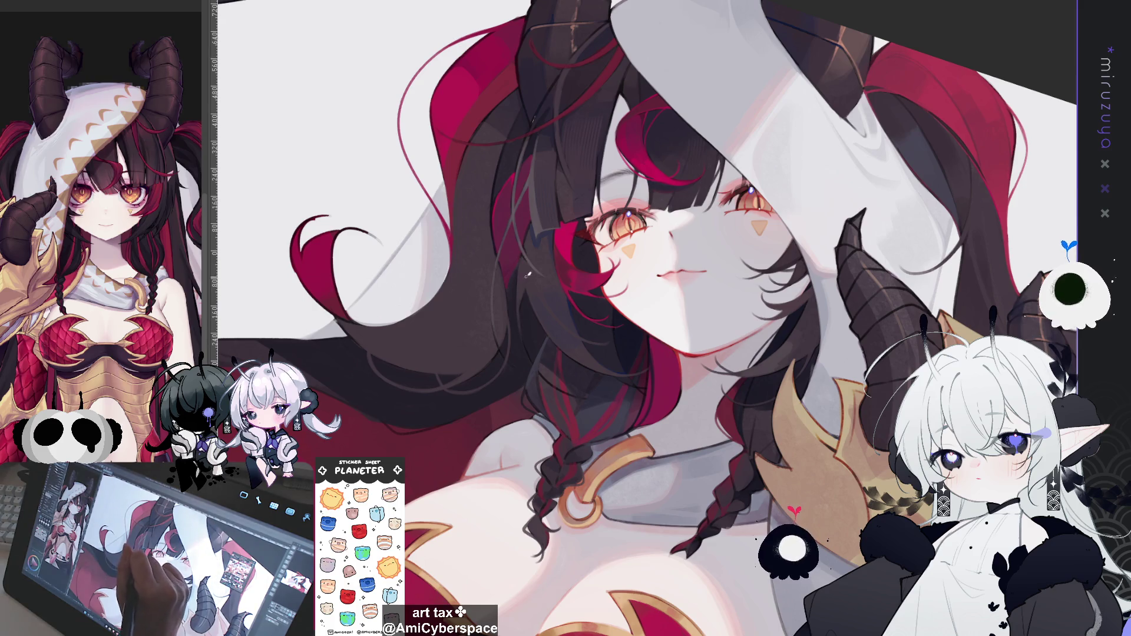
drag(525, 293, 524, 365)
drag(522, 306, 526, 364)
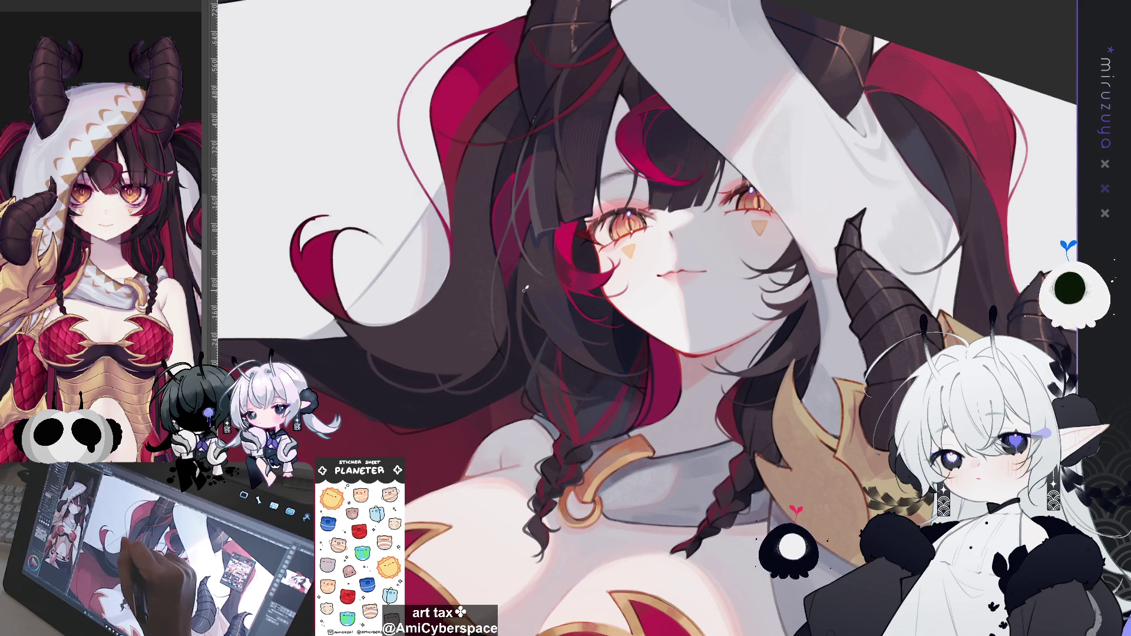
key(h)
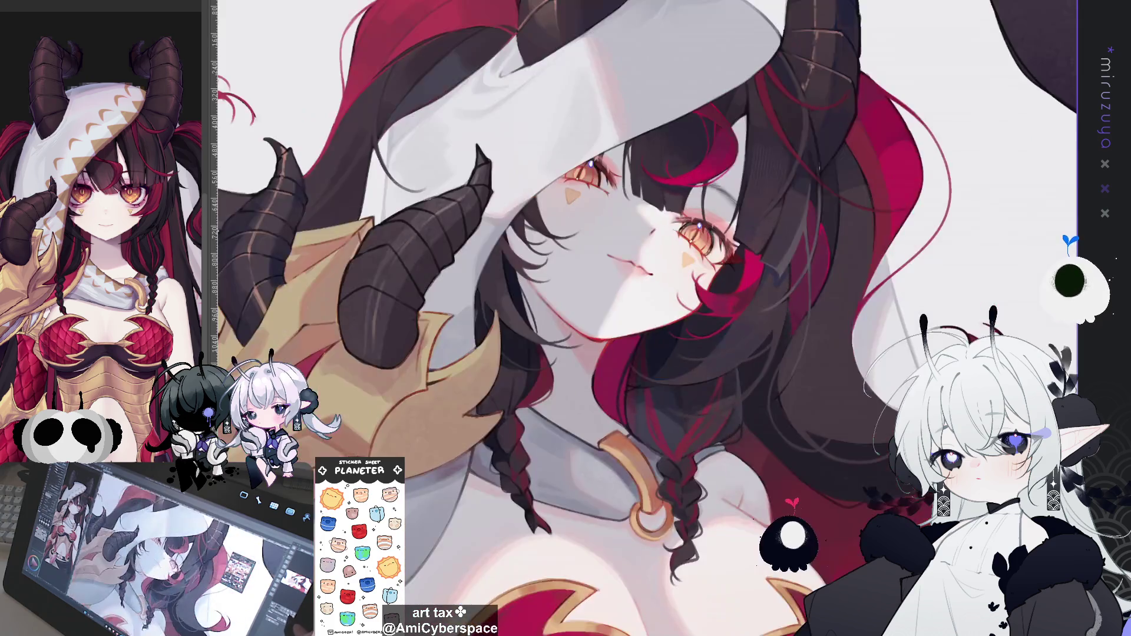
drag(978, 287, 875, 352)
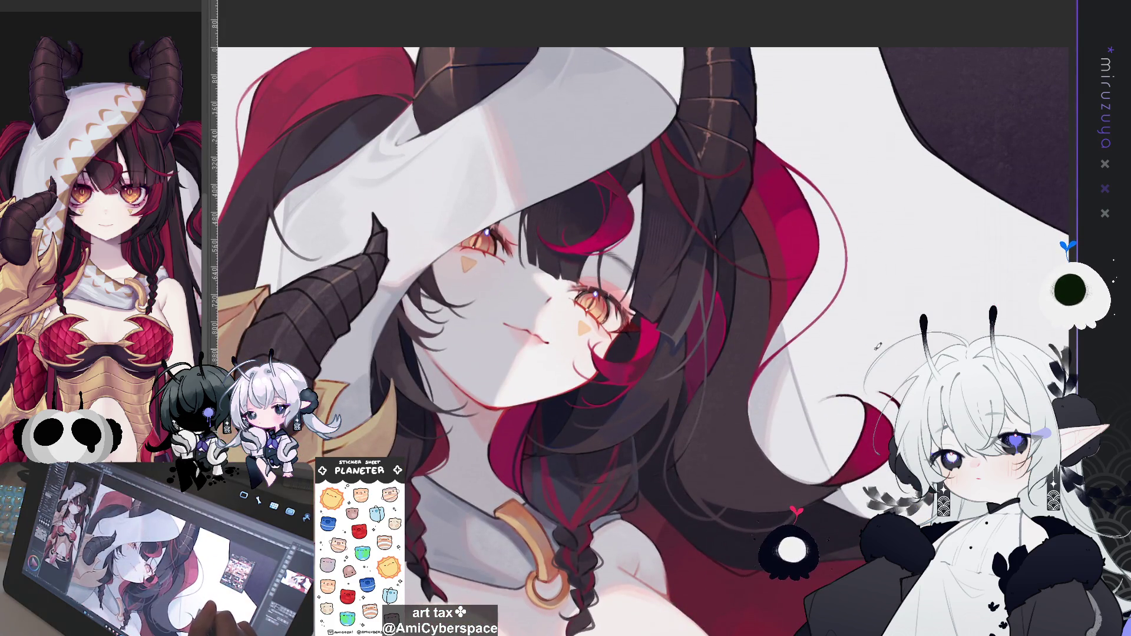
mouse_move(879, 403)
mouse_down()
mouse_move(837, 480)
mouse_move(540, 340)
mouse_up()
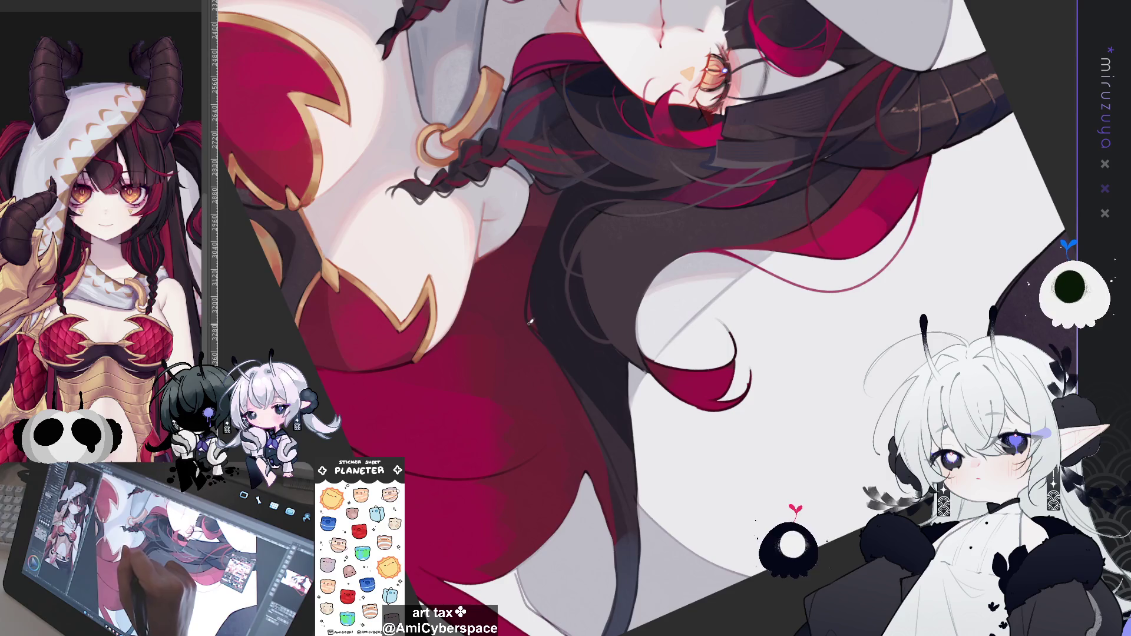
Trace three dark strokes along the outer edge of the long hair tail
drag(591, 418, 506, 295)
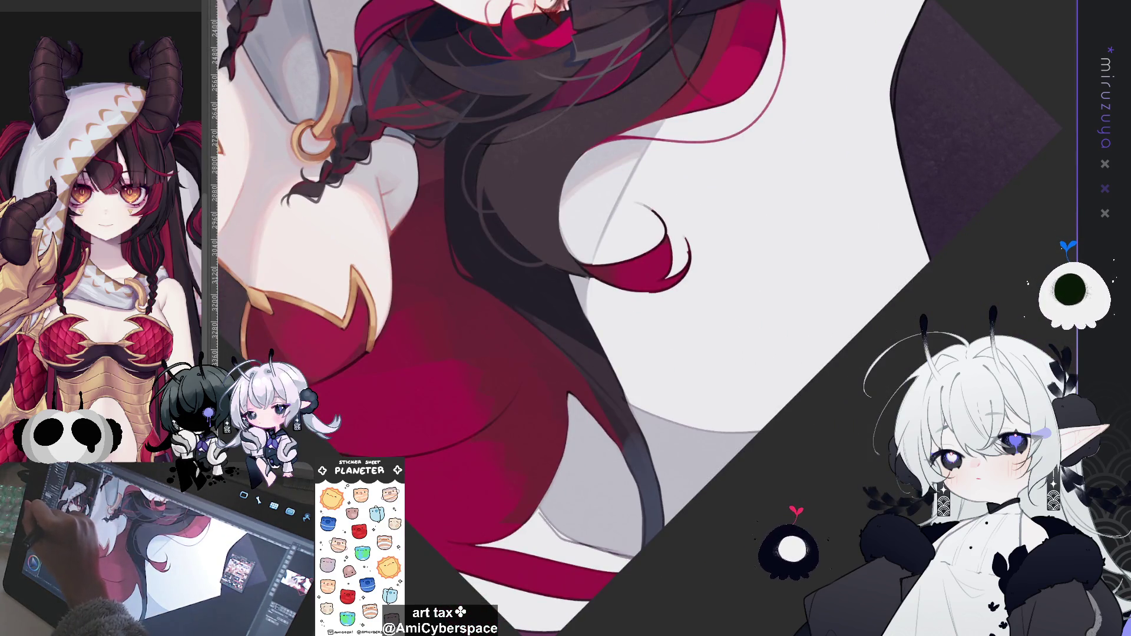
drag(565, 277, 642, 427)
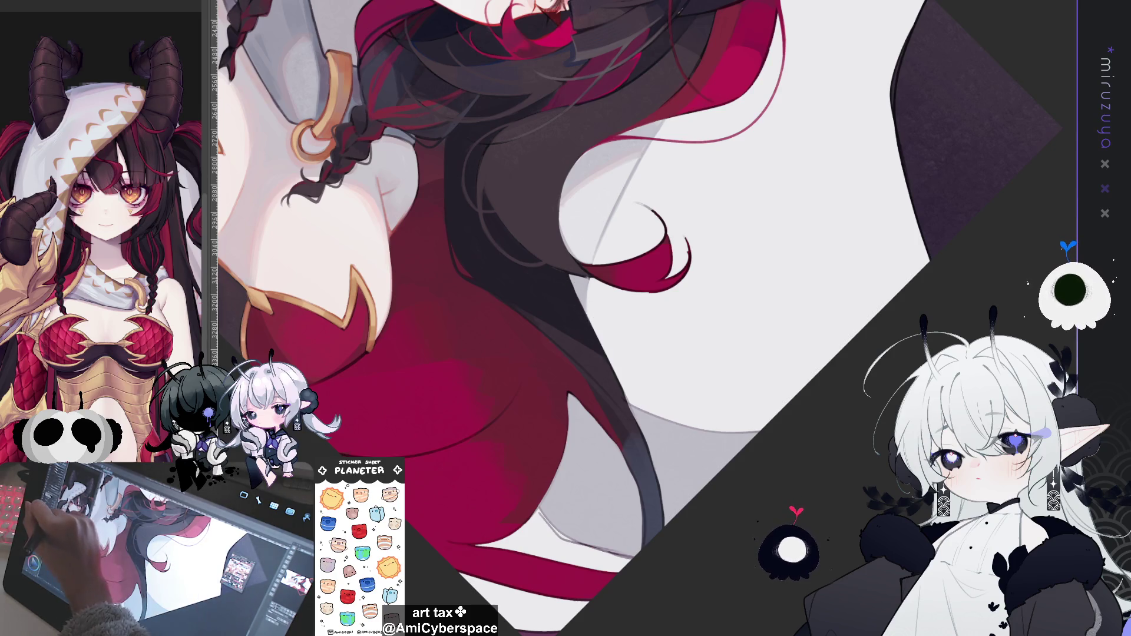
drag(571, 277, 654, 461)
drag(624, 394, 664, 549)
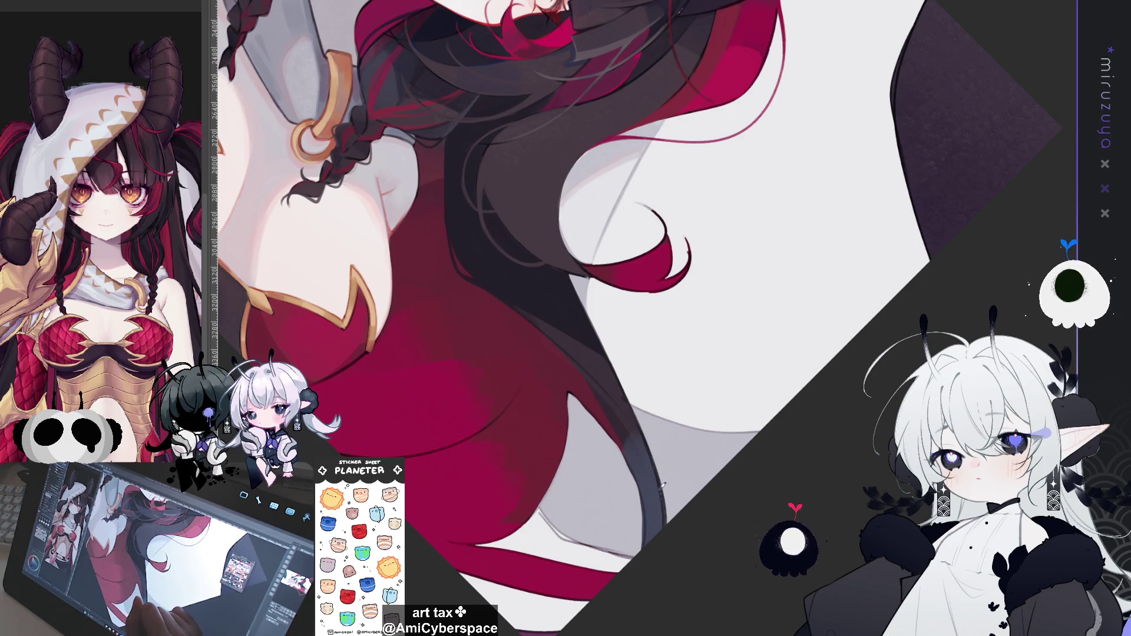
scroll(653, 388, down, 3)
scroll(654, 387, up, 3)
drag(677, 330, 661, 303)
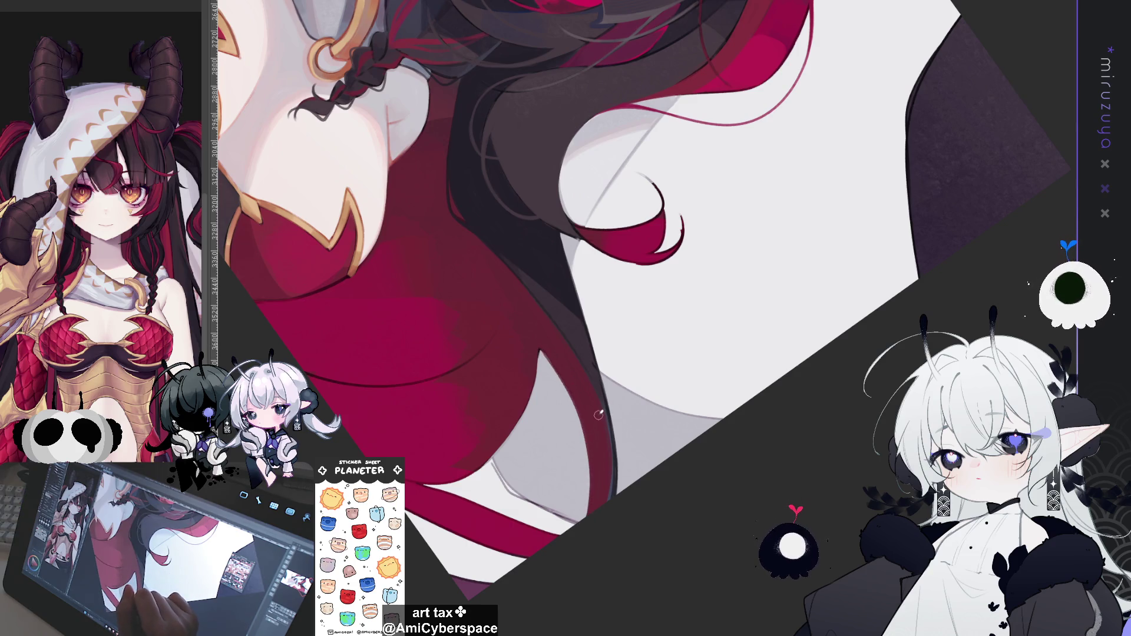
drag(708, 331, 683, 327)
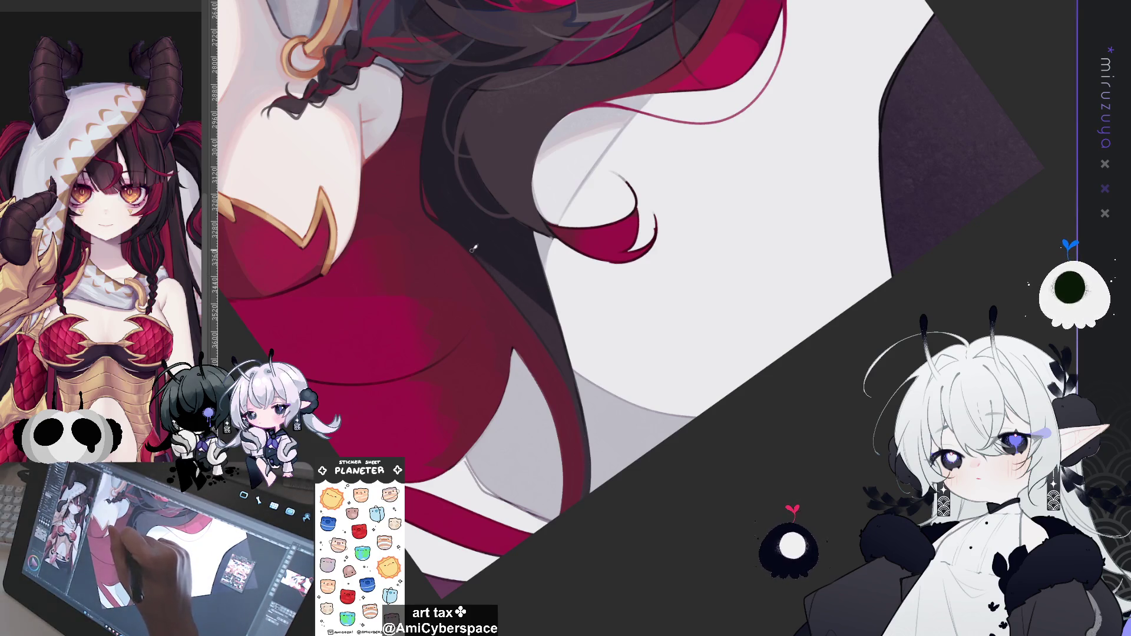
drag(472, 249, 140, 348)
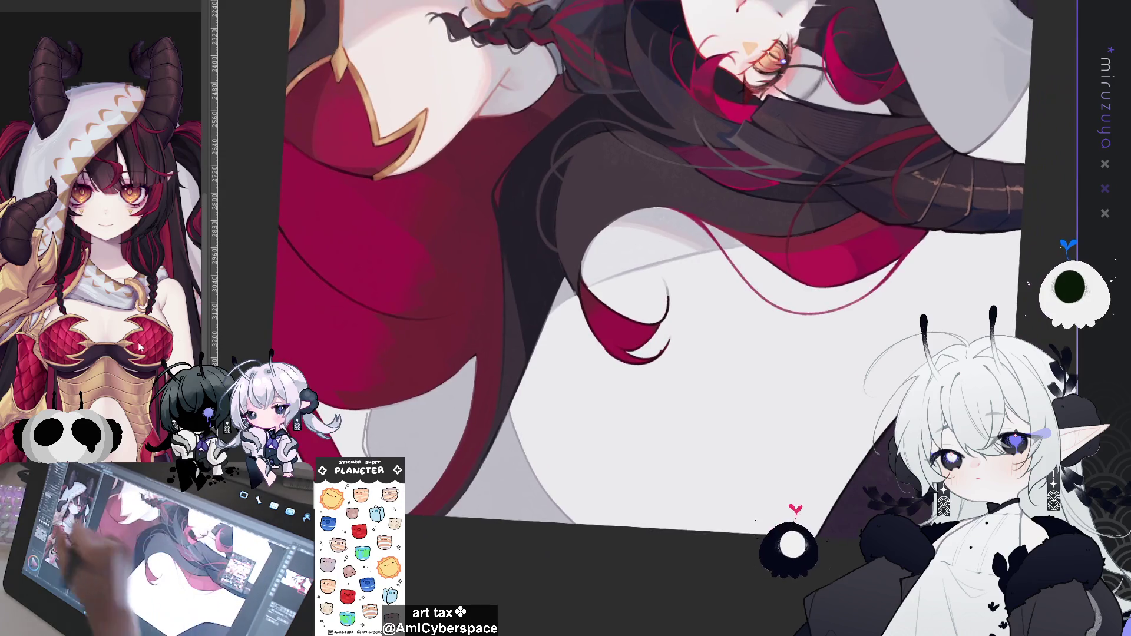
Draw a thin darker line along the hair edge, then rotate the view diagonally toward the lower hair
drag(517, 276, 525, 345)
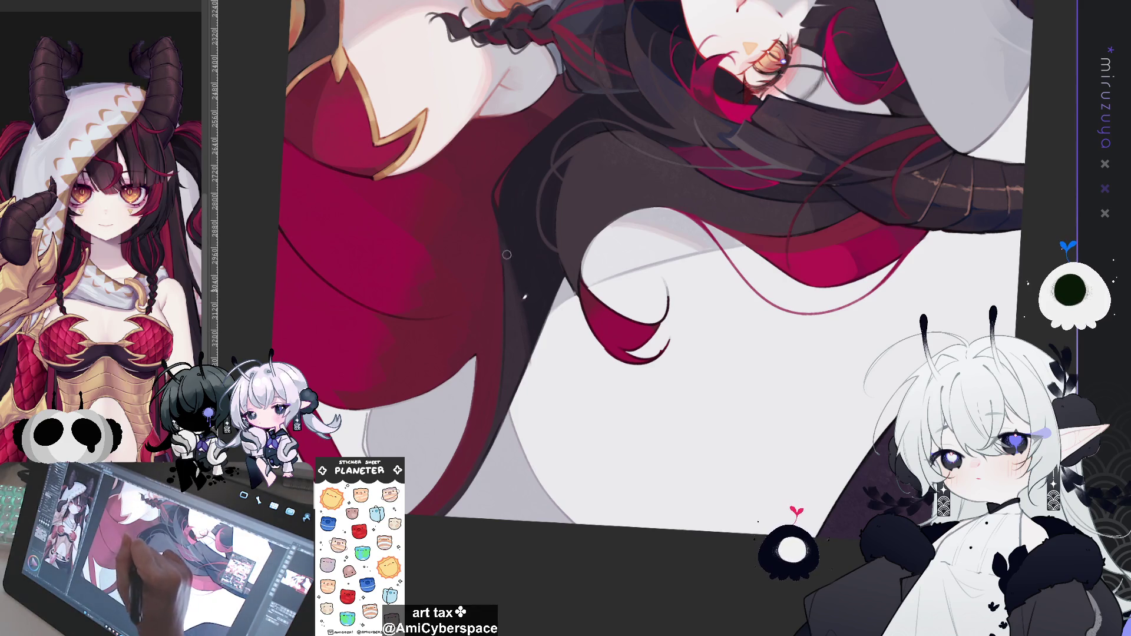
mouse_move(519, 295)
mouse_down()
mouse_move(548, 482)
mouse_move(536, 353)
mouse_move(543, 222)
mouse_up()
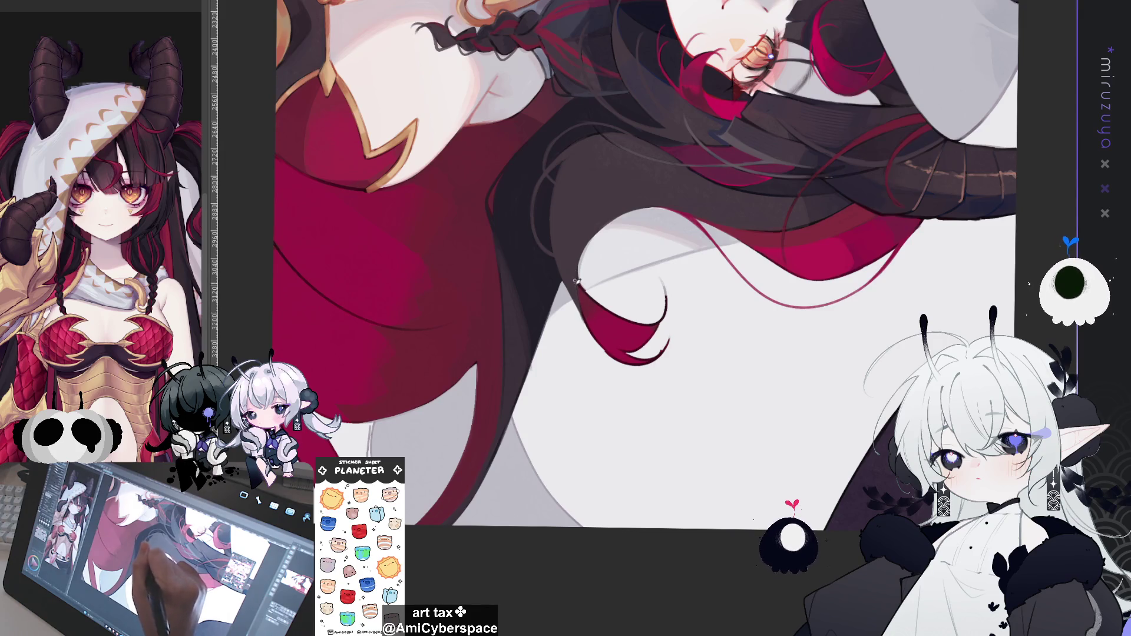
drag(600, 338, 754, 466)
drag(861, 374, 843, 404)
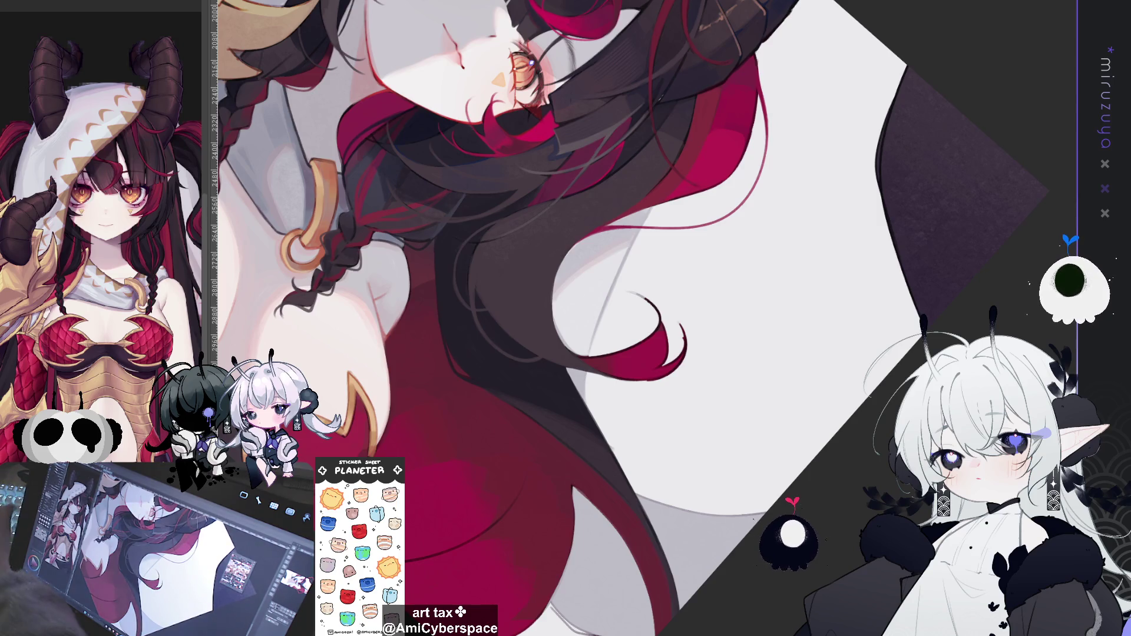
Turn the view nearly upright and paint a thin light hair strand beside the face
drag(605, 388, 571, 402)
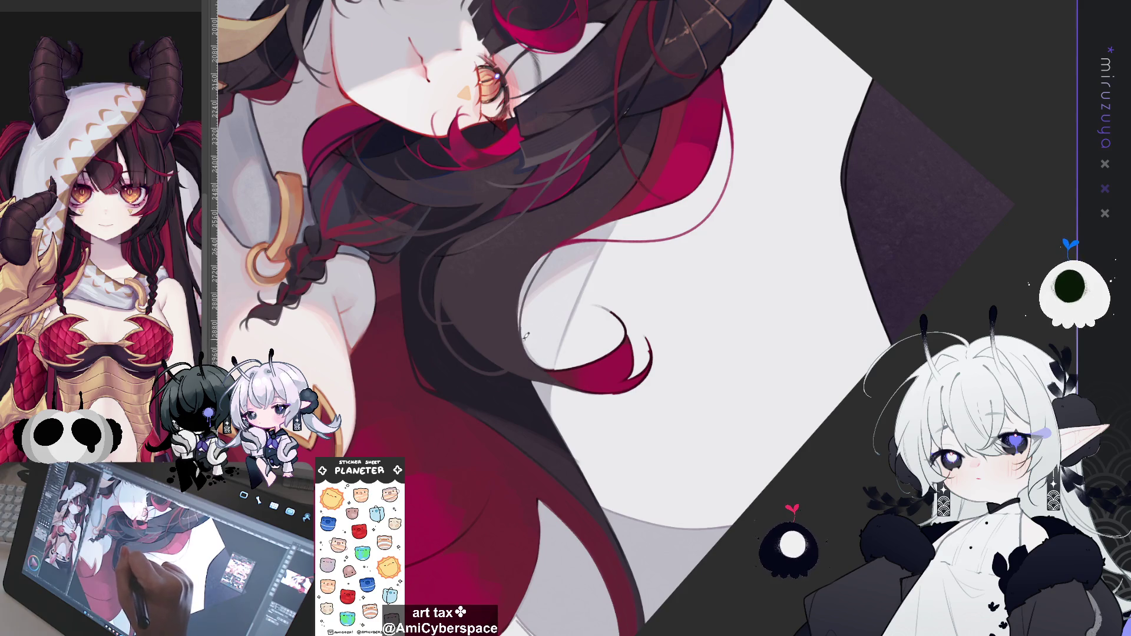
key(minus)
mouse_move(737, 102)
mouse_down()
mouse_move(591, 114)
mouse_move(506, 177)
mouse_move(495, 212)
mouse_up()
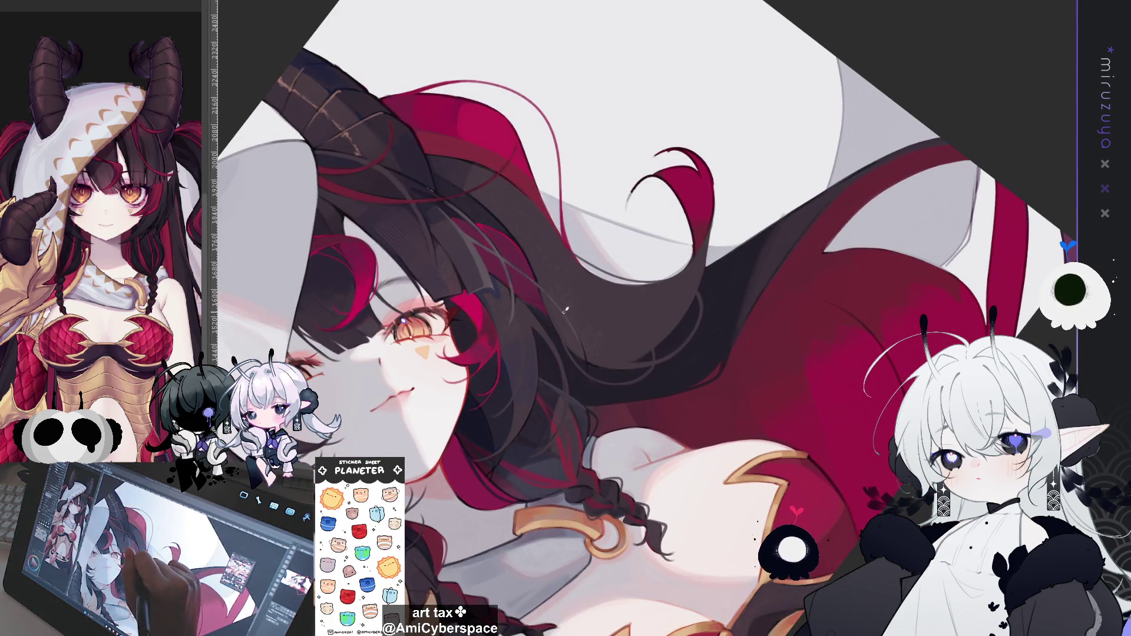
drag(577, 334, 589, 385)
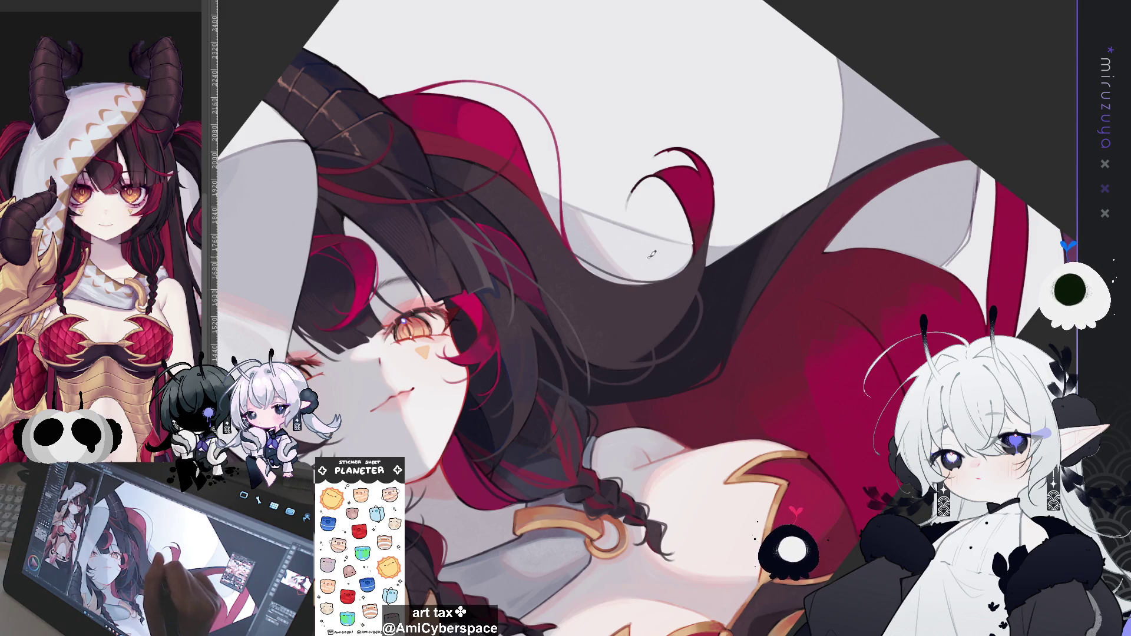
drag(670, 238, 383, 179)
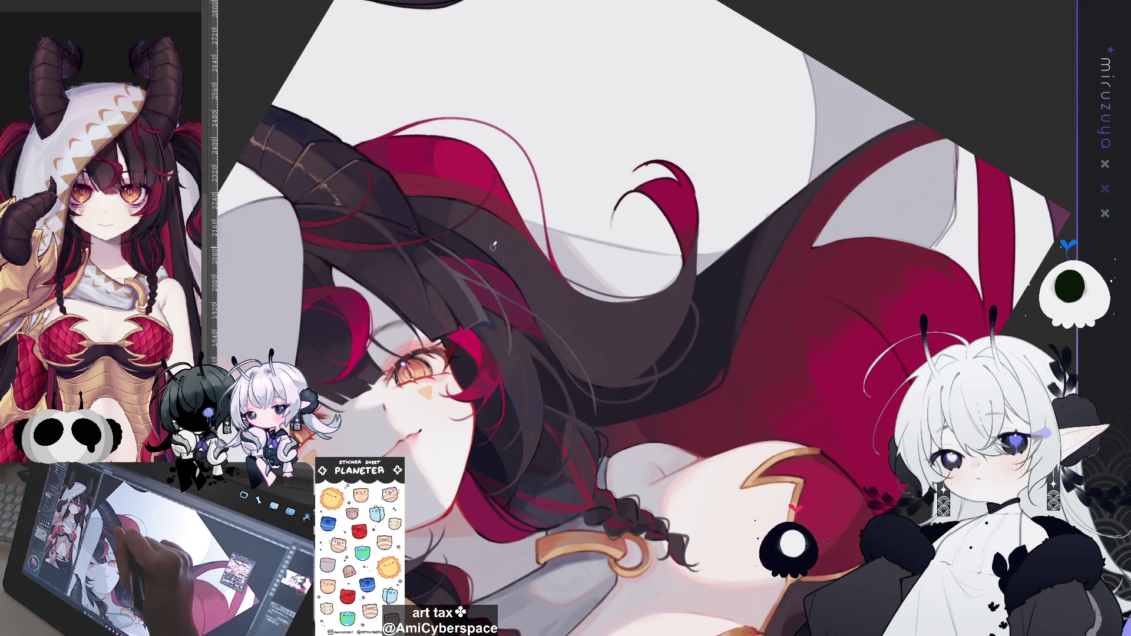
mouse_move(525, 287)
mouse_down()
mouse_move(637, 143)
mouse_move(729, 177)
mouse_move(972, 169)
mouse_up()
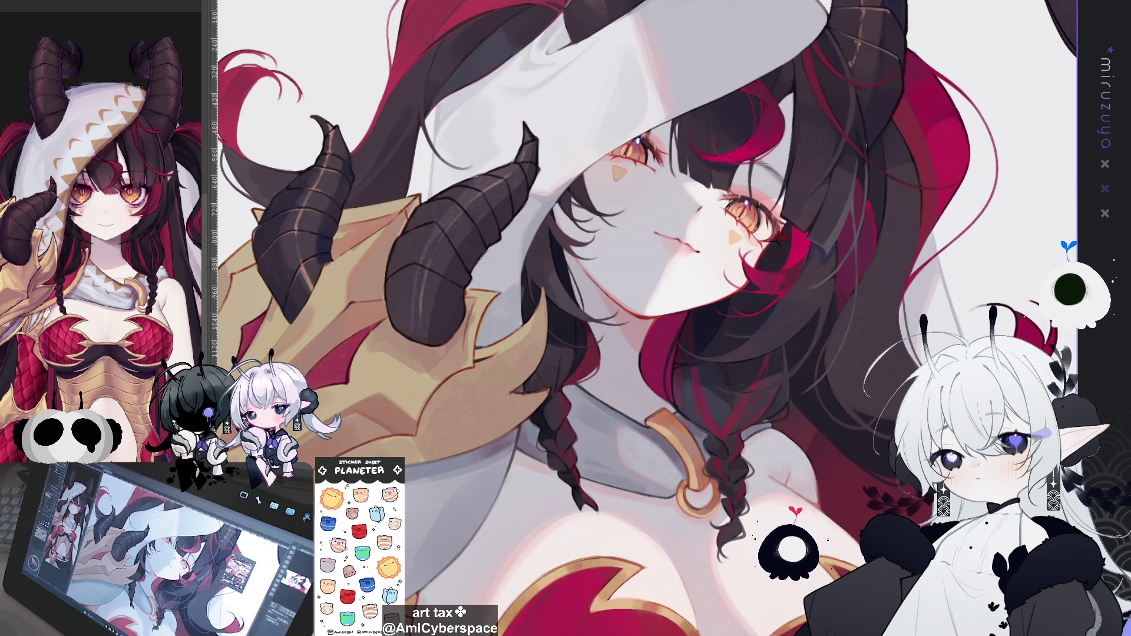
key(ctrl+z)
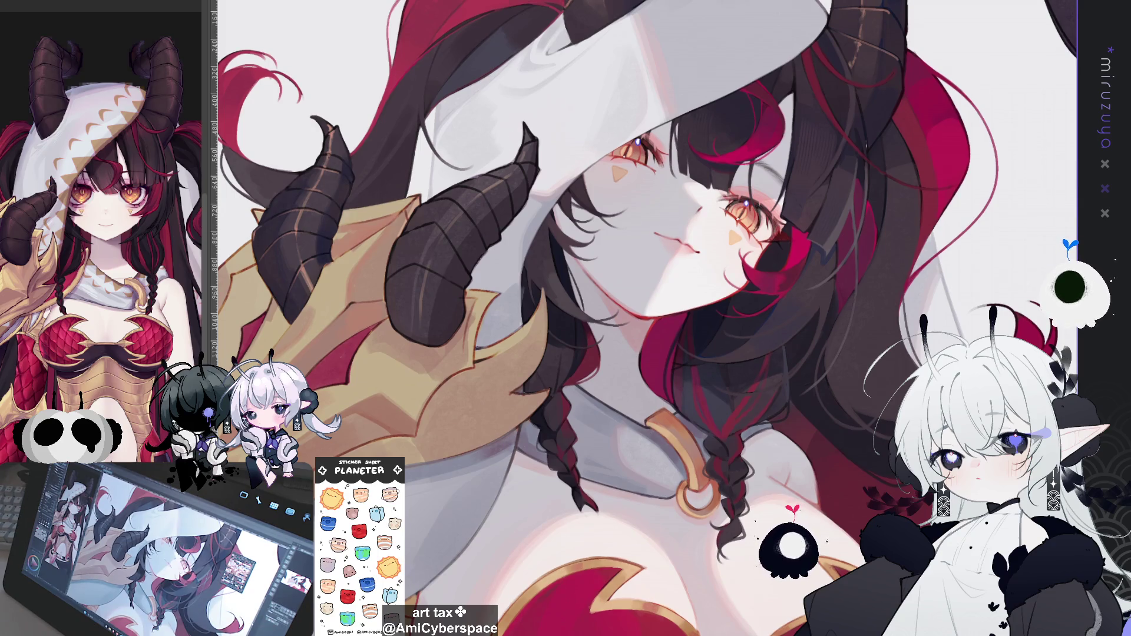
drag(648, 318, 530, 357)
drag(648, 235, 619, 214)
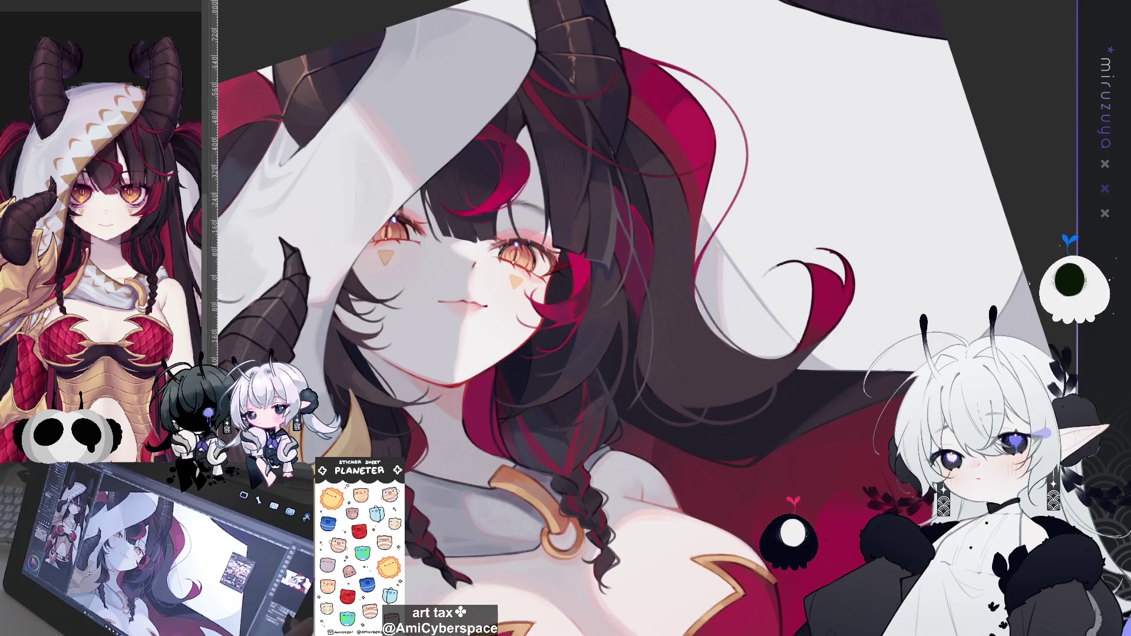
scroll(893, 240, up, 3)
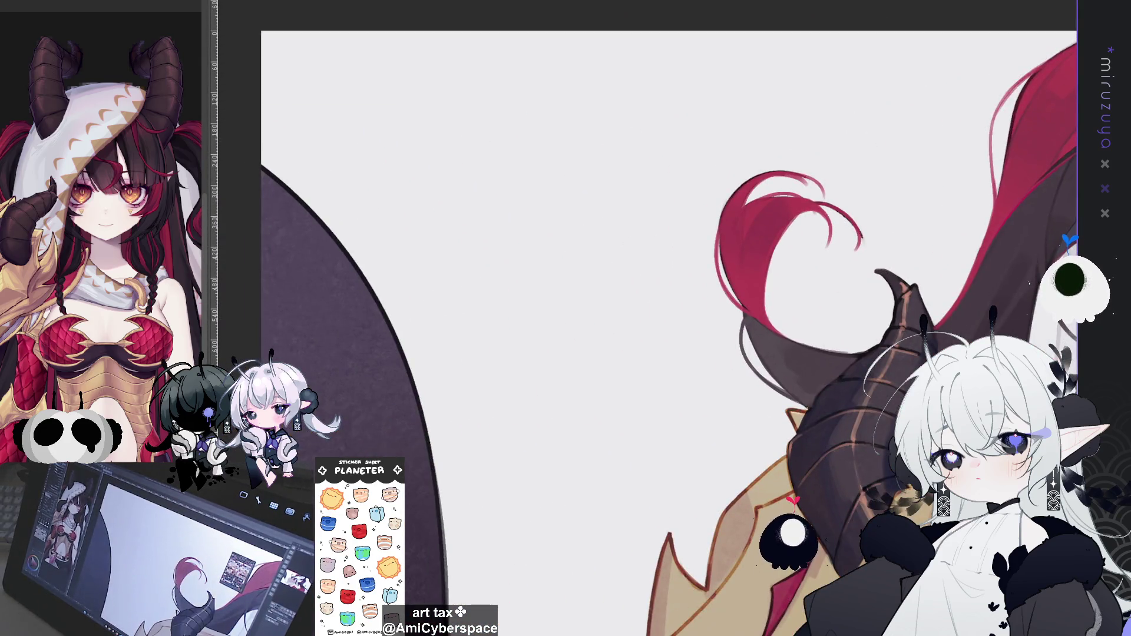
In the blank area left of the hair, sketch a small oval chibi head, undoing failed strokes
drag(619, 286, 606, 341)
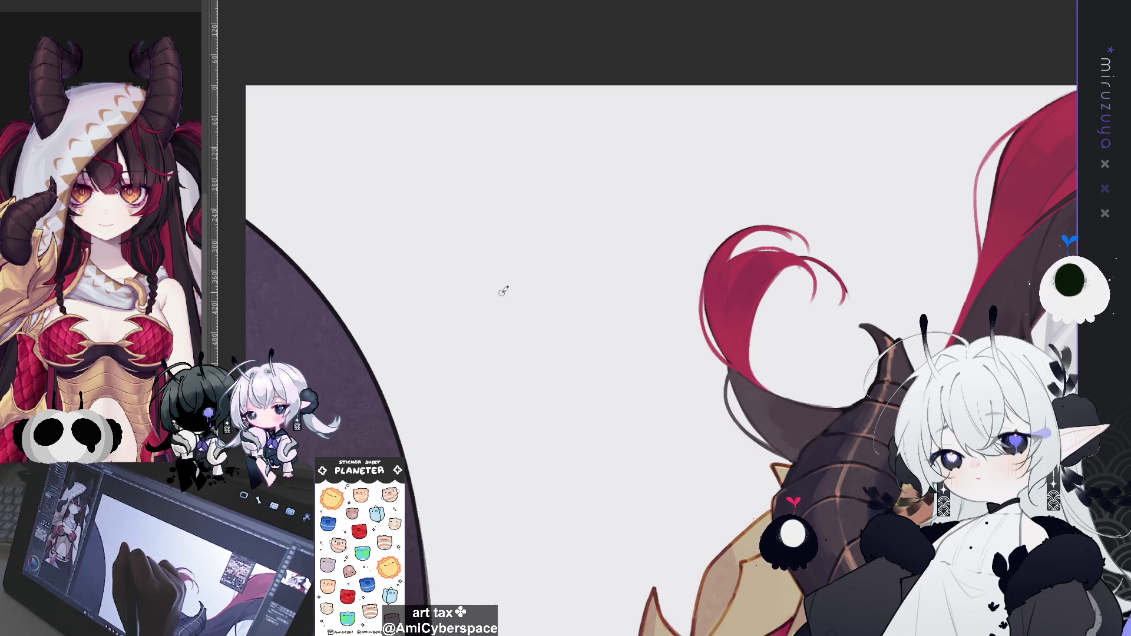
mouse_move(479, 225)
mouse_down()
mouse_move(466, 240)
mouse_move(535, 306)
mouse_up()
key(ctrl+z)
key(ctrl+z)
mouse_move(498, 219)
mouse_down()
mouse_move(468, 259)
mouse_move(559, 248)
mouse_move(488, 228)
mouse_move(511, 262)
mouse_move(503, 240)
mouse_move(539, 243)
mouse_move(485, 252)
mouse_move(495, 268)
mouse_move(510, 249)
mouse_move(496, 237)
mouse_move(535, 232)
mouse_move(525, 255)
mouse_move(546, 253)
mouse_move(534, 235)
mouse_move(492, 259)
mouse_move(504, 259)
mouse_move(501, 241)
mouse_move(540, 242)
mouse_move(530, 262)
mouse_move(499, 259)
mouse_move(539, 246)
mouse_up()
key(ctrl+z)
key(ctrl+z)
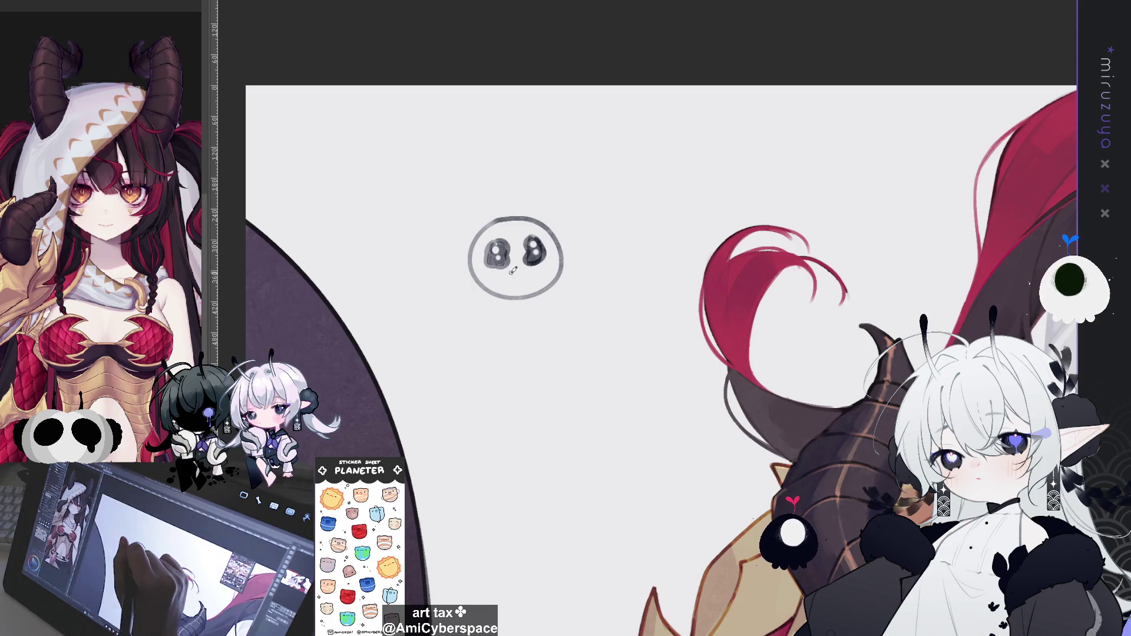
Draw the chibi's mouth, curved side shapes and brows, redrawing the mouth smaller
drag(508, 272, 519, 271)
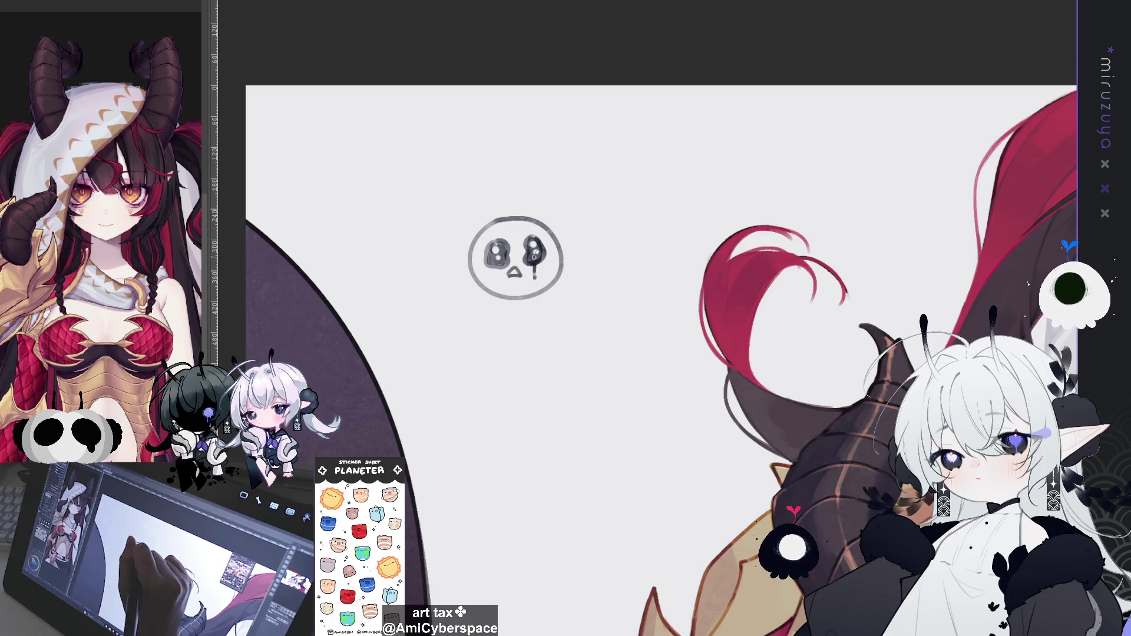
mouse_move(473, 250)
mouse_down()
mouse_move(437, 264)
mouse_move(470, 274)
mouse_up()
mouse_move(561, 246)
mouse_down()
mouse_move(583, 256)
mouse_move(562, 266)
mouse_up()
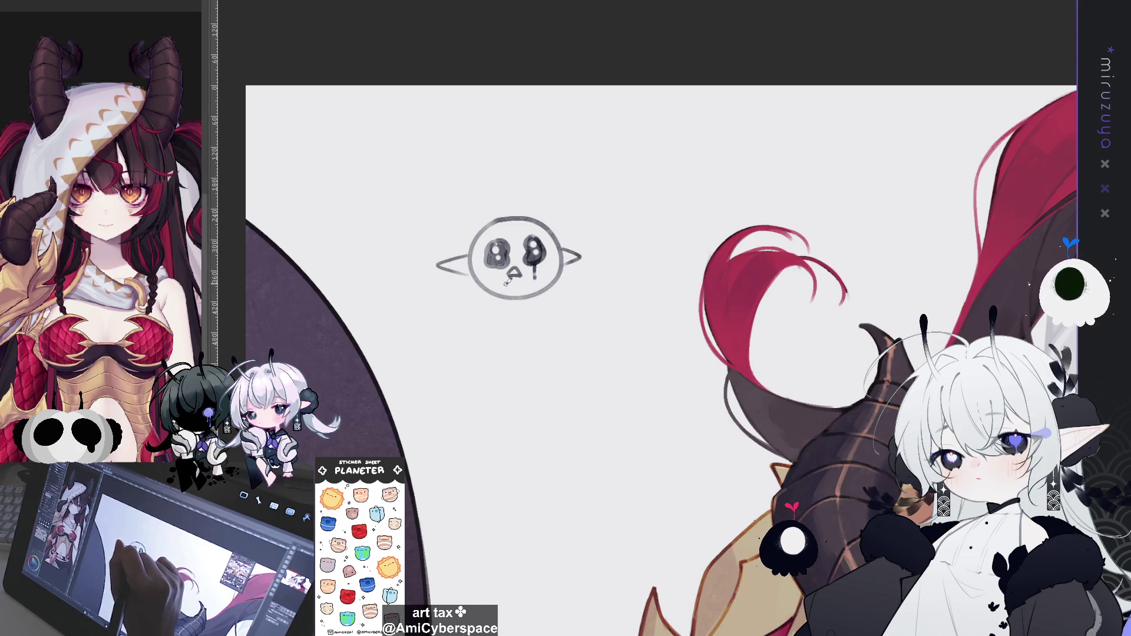
drag(497, 289, 520, 289)
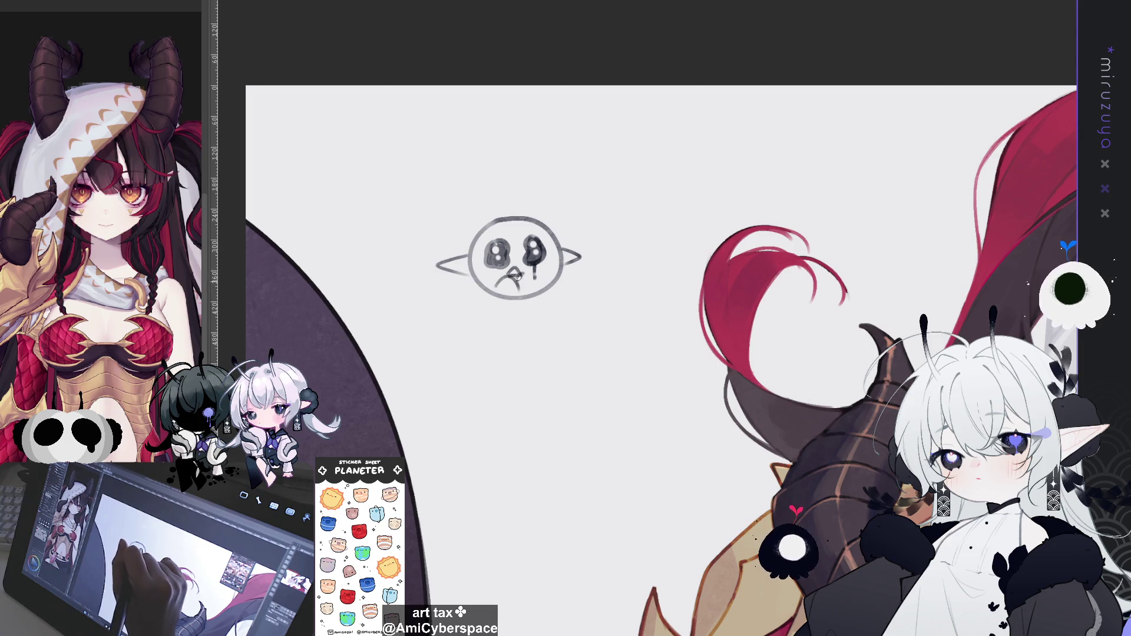
key(ctrl+z)
mouse_move(516, 298)
mouse_down()
mouse_move(521, 278)
mouse_move(502, 298)
mouse_up()
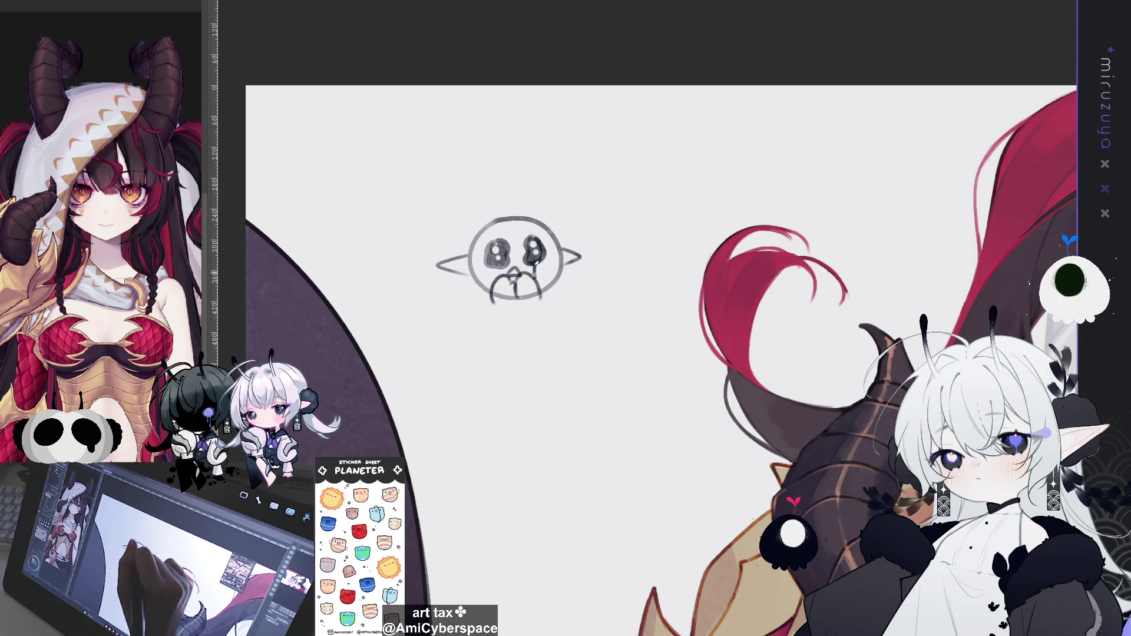
mouse_move(510, 227)
mouse_down()
mouse_move(525, 247)
mouse_move(548, 236)
mouse_move(473, 282)
mouse_move(484, 217)
mouse_move(574, 250)
mouse_move(560, 269)
mouse_move(576, 236)
mouse_move(589, 253)
mouse_up()
key(ctrl+z)
Add shaded ears, a curled tuft, an antenna curl and a speech bubble
mouse_move(468, 232)
mouse_down()
mouse_move(451, 258)
mouse_move(465, 242)
mouse_up()
drag(571, 239, 610, 283)
mouse_move(466, 274)
mouse_down()
mouse_move(436, 282)
mouse_move(538, 301)
mouse_up()
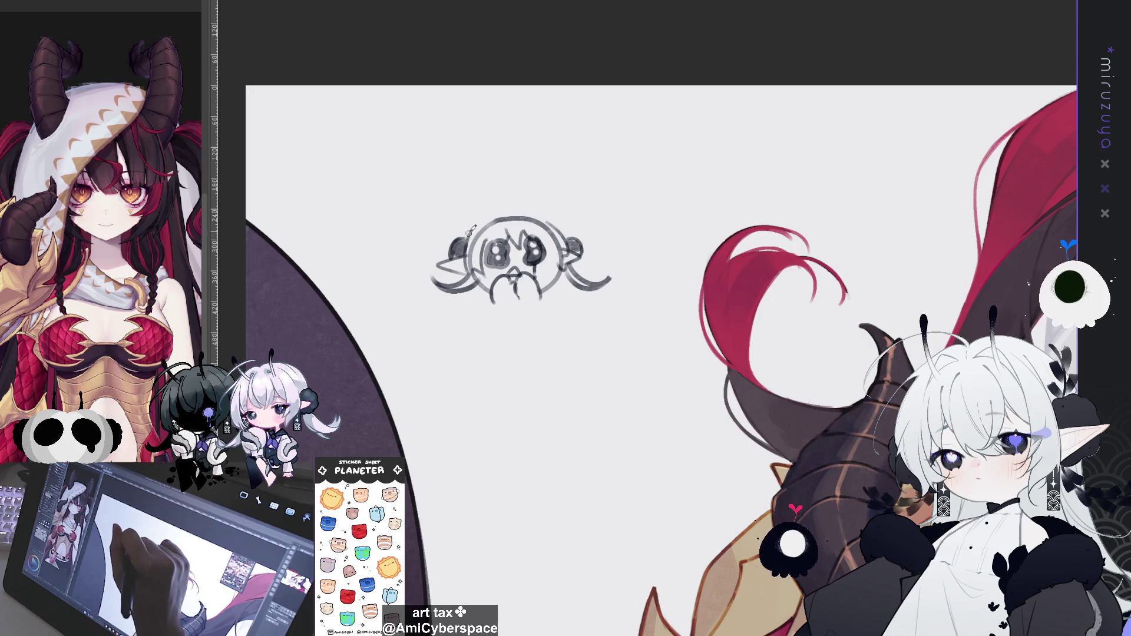
mouse_move(506, 215)
mouse_down()
mouse_move(491, 190)
mouse_move(518, 206)
mouse_up()
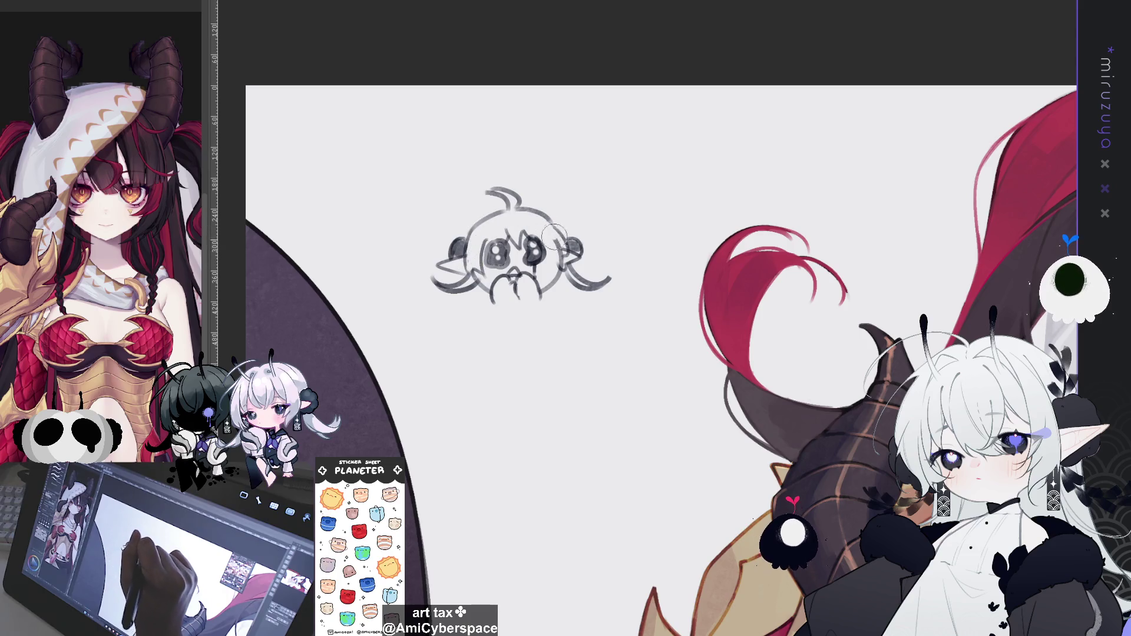
mouse_move(530, 231)
mouse_down()
mouse_move(557, 244)
mouse_move(548, 268)
mouse_move(559, 230)
mouse_up()
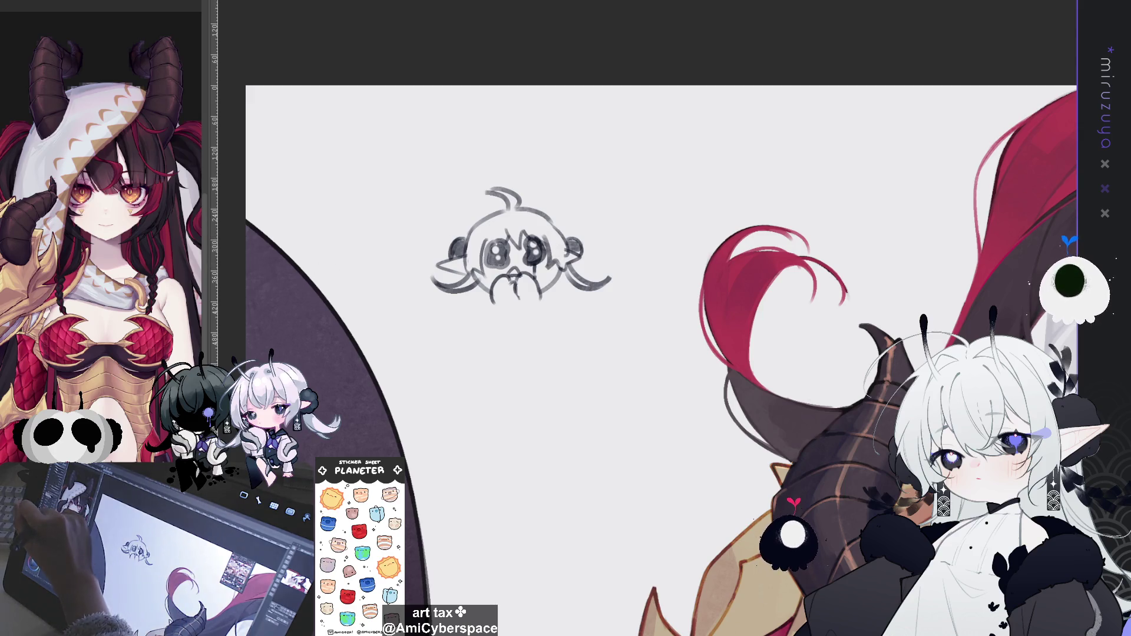
mouse_move(550, 180)
mouse_down()
mouse_move(550, 203)
mouse_move(616, 193)
mouse_move(569, 203)
mouse_move(551, 177)
mouse_move(627, 150)
mouse_move(567, 202)
mouse_up()
key(ctrl+z)
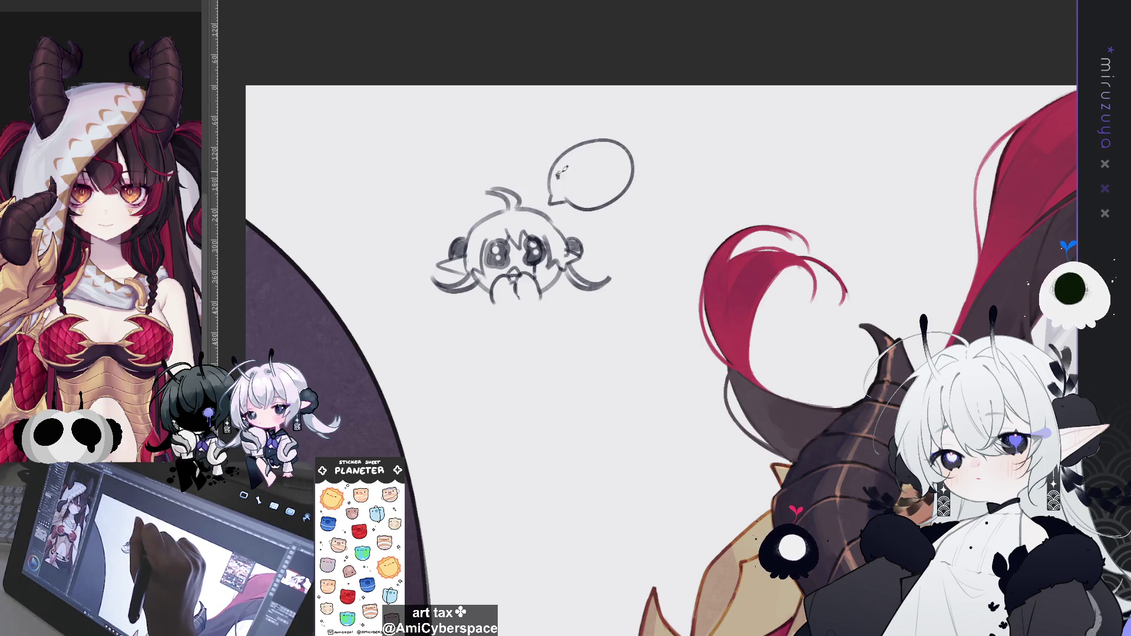
Hand-letter 'not my silly' in the speech bubble, rewriting the miswritten first word
drag(574, 166, 576, 160)
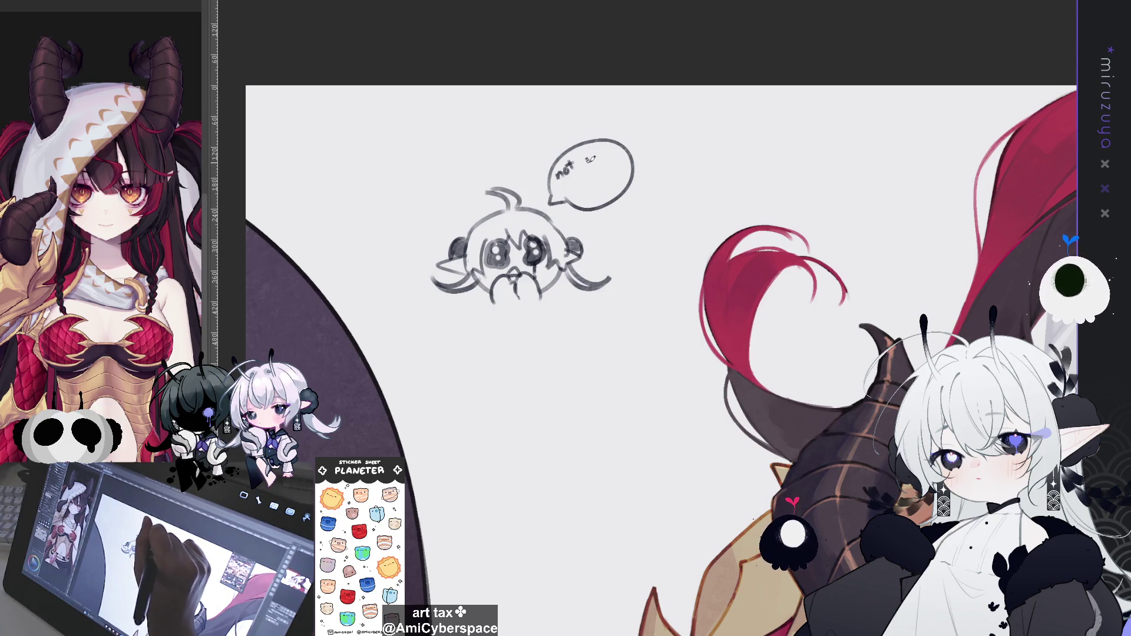
key(ctrl+z)
key(ctrl+z)
key(ctrl+z)
mouse_move(560, 175)
mouse_down()
mouse_move(612, 151)
mouse_move(617, 163)
mouse_up()
drag(586, 177, 610, 189)
drag(615, 170, 612, 189)
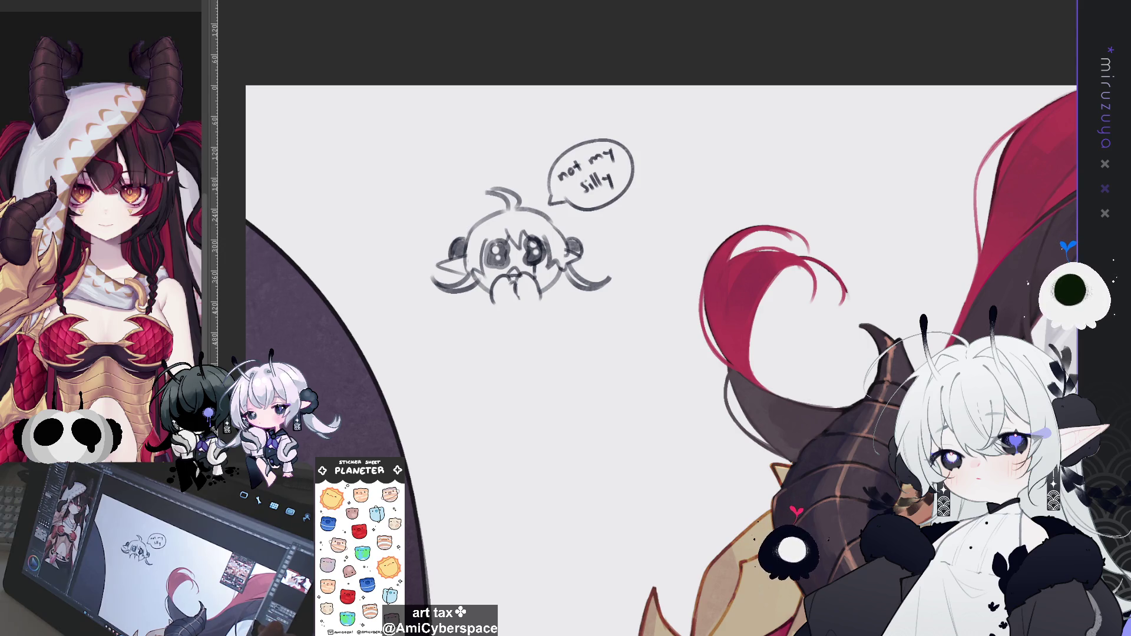
mouse_move(827, 453)
mouse_down()
mouse_move(801, 335)
mouse_move(781, 326)
mouse_up()
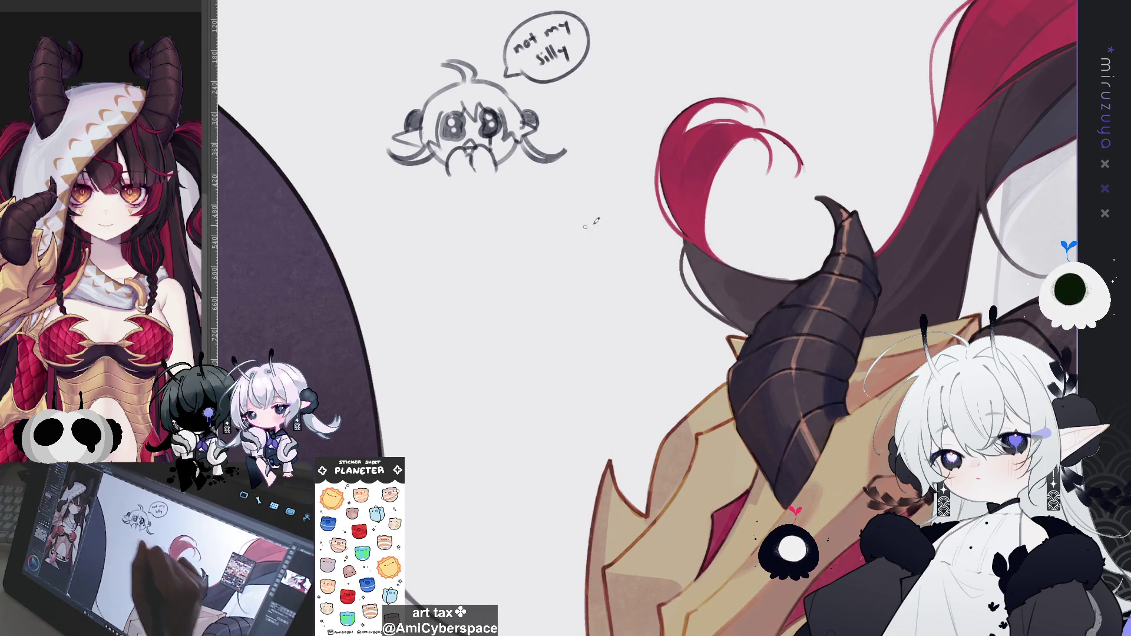
Sketch two small paws beneath the chibi's face, undo the stray strokes, and fit the canvas
drag(585, 226, 627, 292)
drag(494, 235, 492, 239)
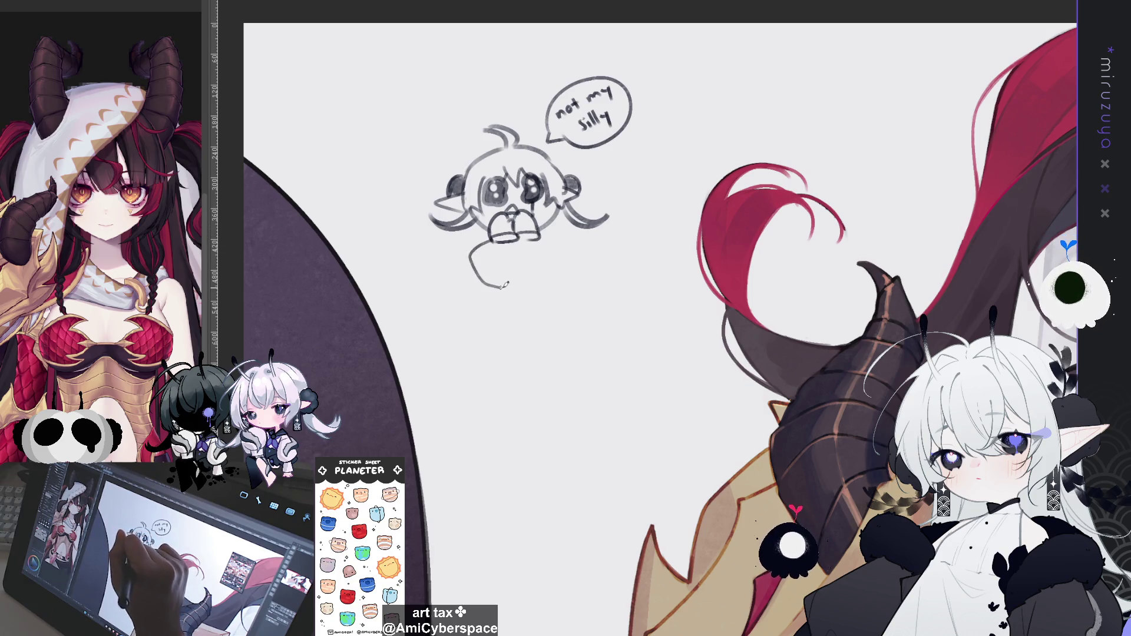
mouse_move(524, 258)
mouse_down()
mouse_move(557, 253)
mouse_move(555, 239)
mouse_up()
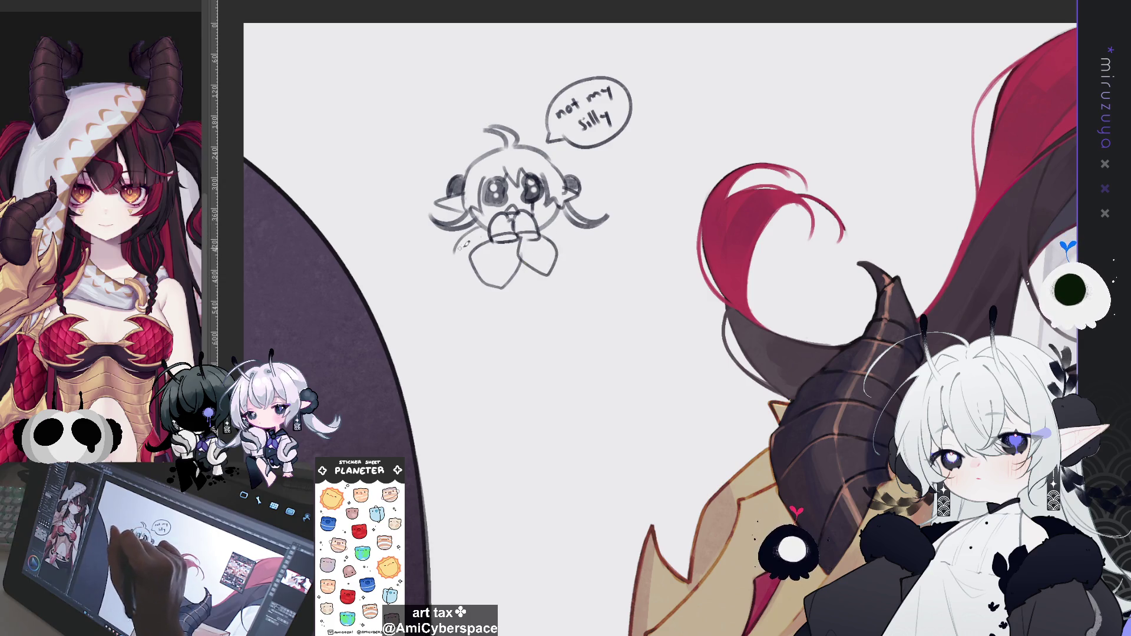
key(ctrl+z)
key(ctrl+z)
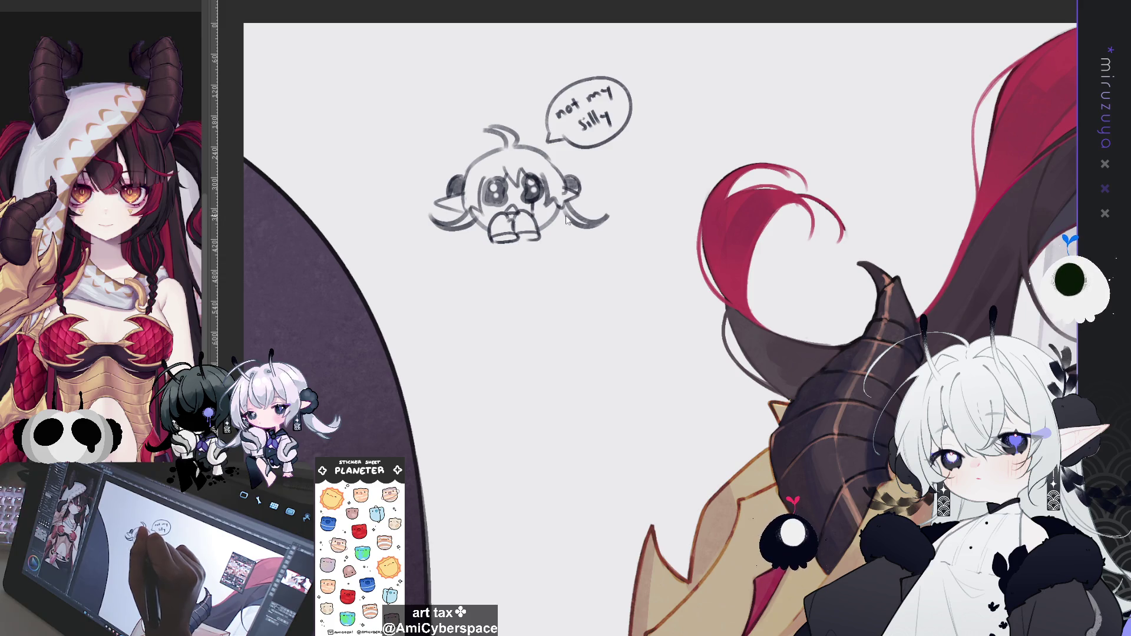
drag(648, 196, 568, 158)
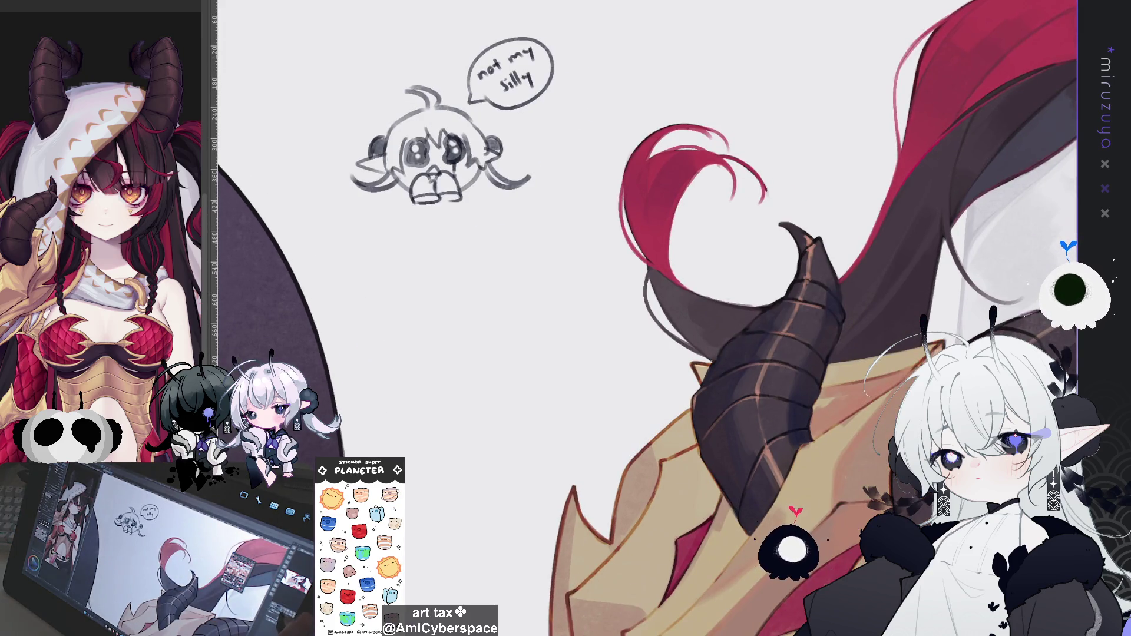
key(ctrl+0)
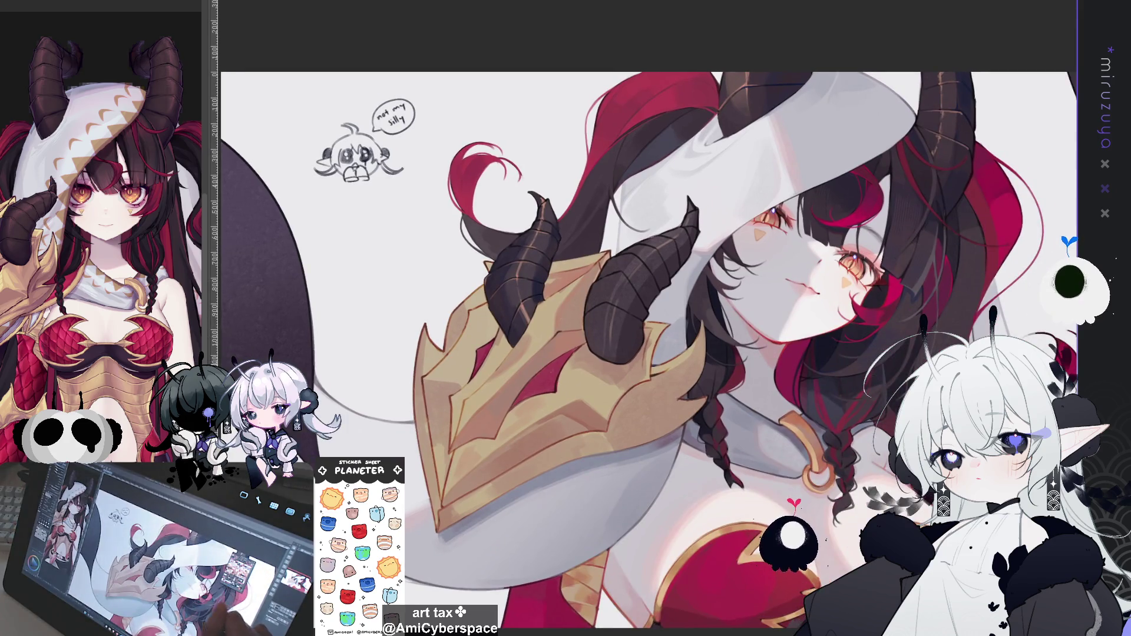
drag(869, 336, 802, 351)
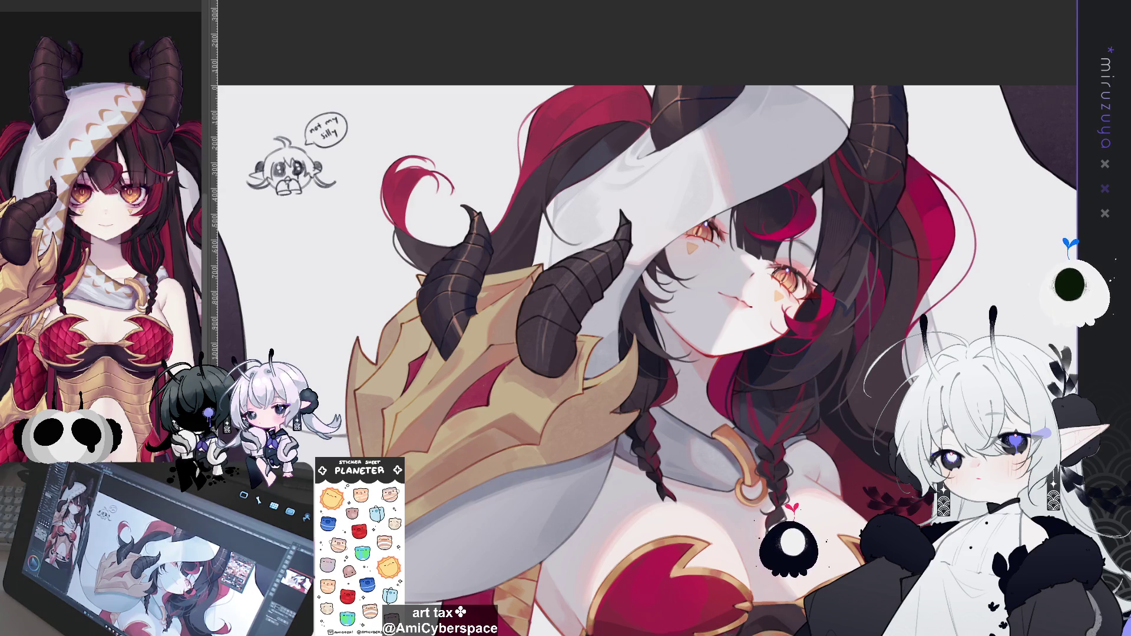
drag(1065, 431, 855, 396)
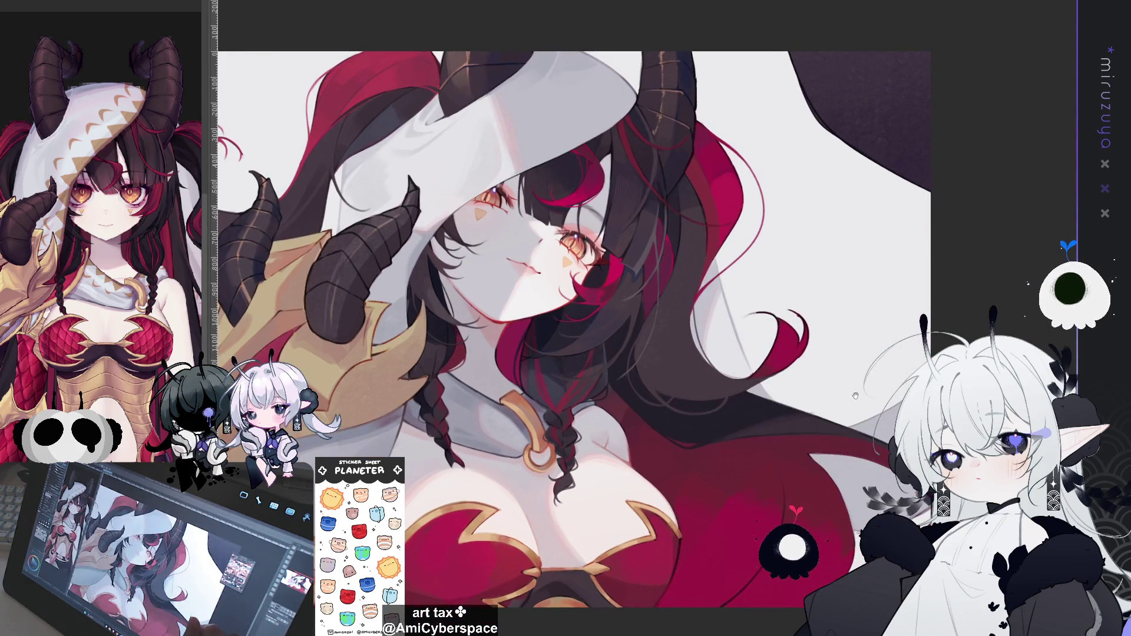
drag(879, 464, 844, 463)
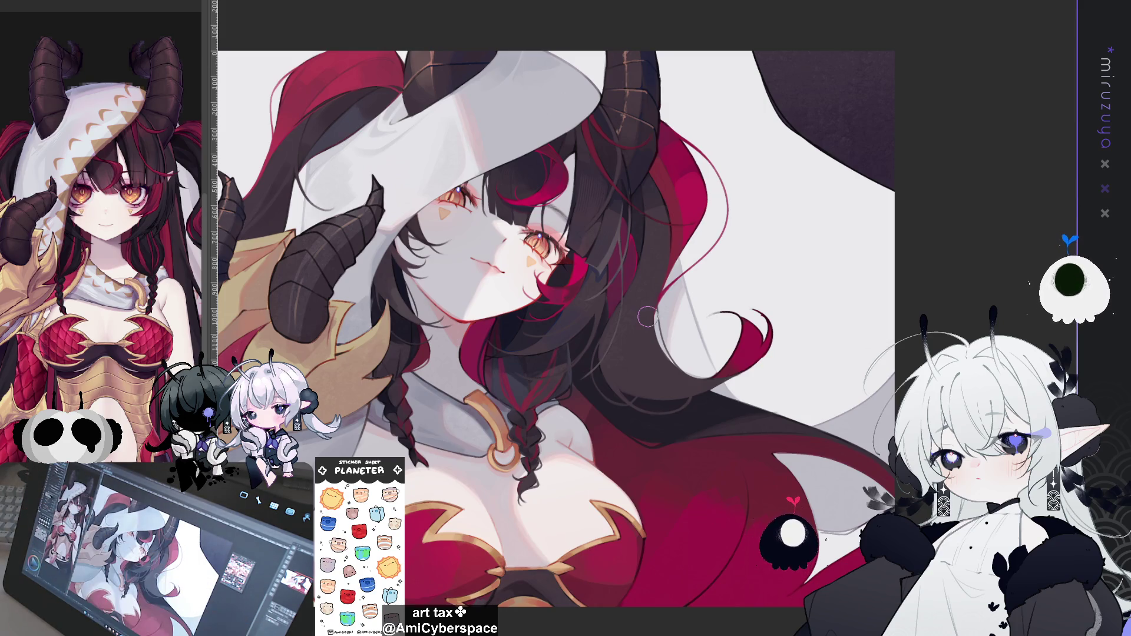
mouse_move(665, 212)
mouse_down()
mouse_move(684, 271)
mouse_move(787, 250)
mouse_up()
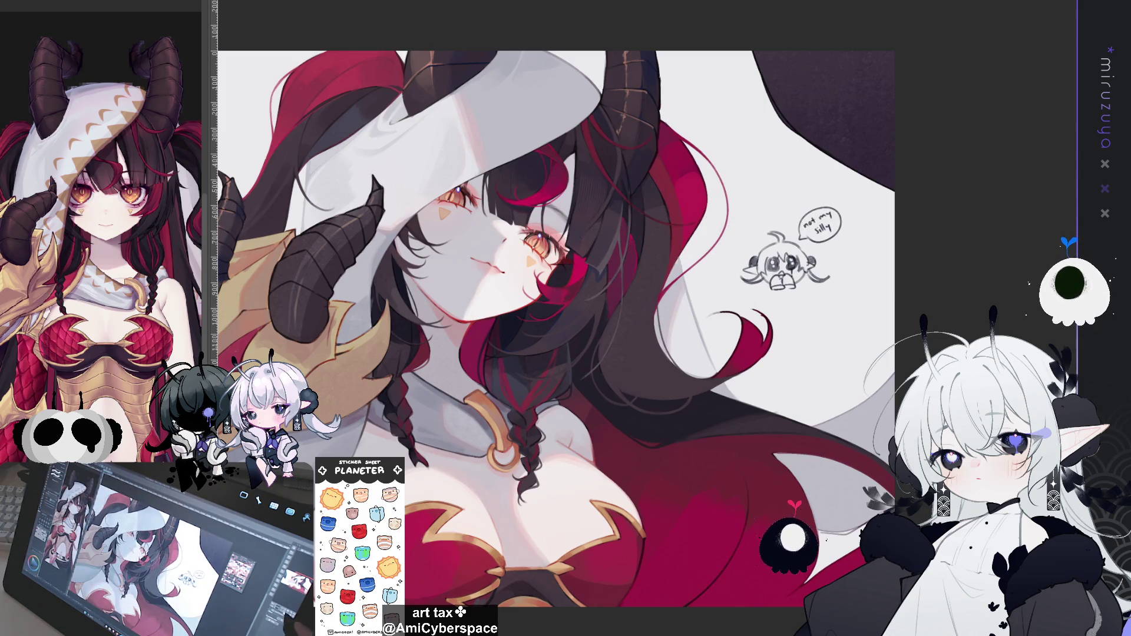
Zoom in one step and rotate the canvas view until the dragon girl's face is upright
key(ctrl+plus)
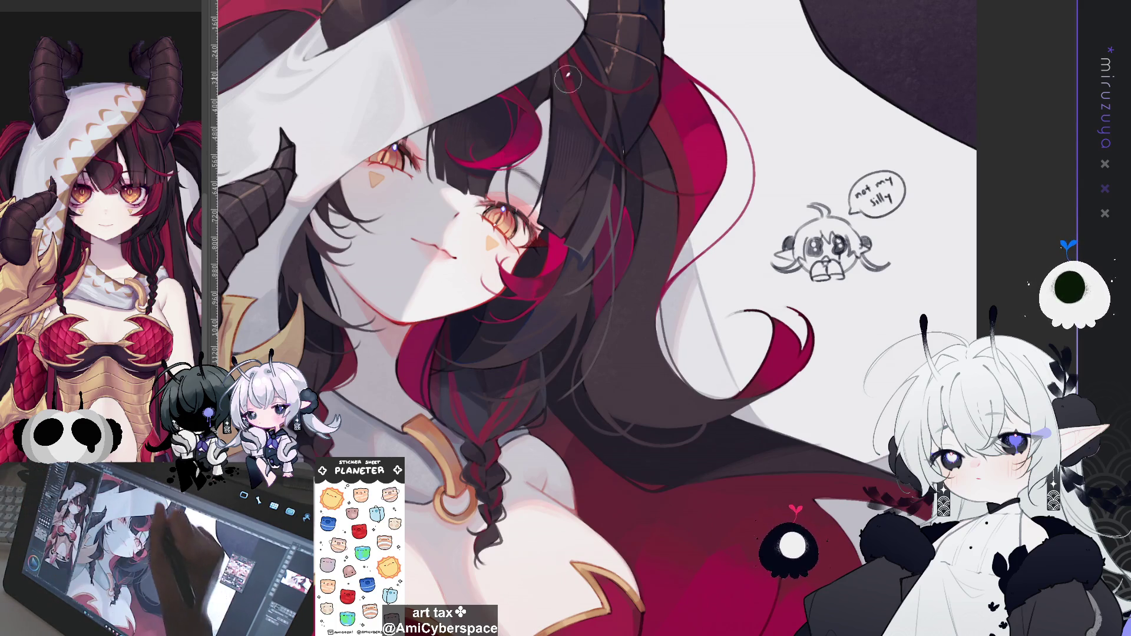
drag(697, 266, 685, 271)
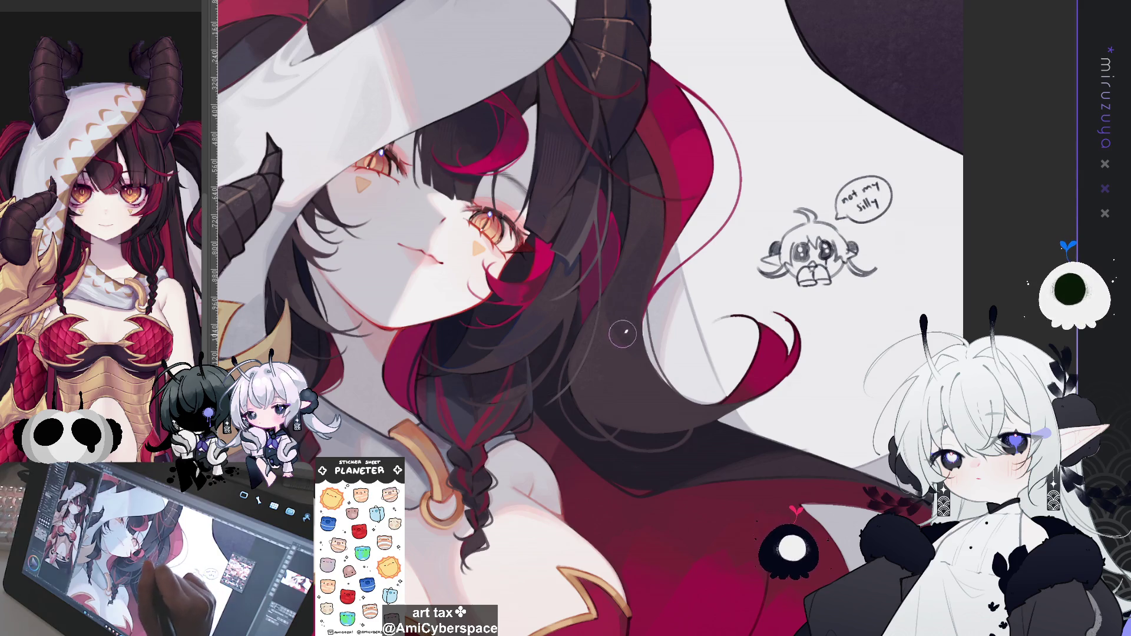
drag(412, 253, 446, 273)
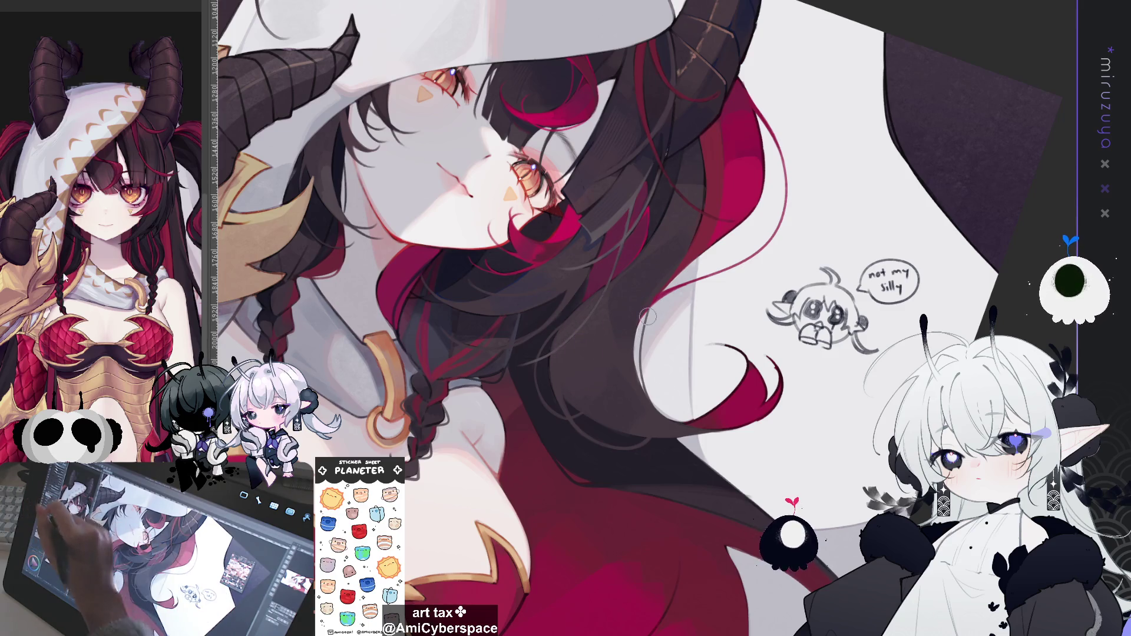
key(minus)
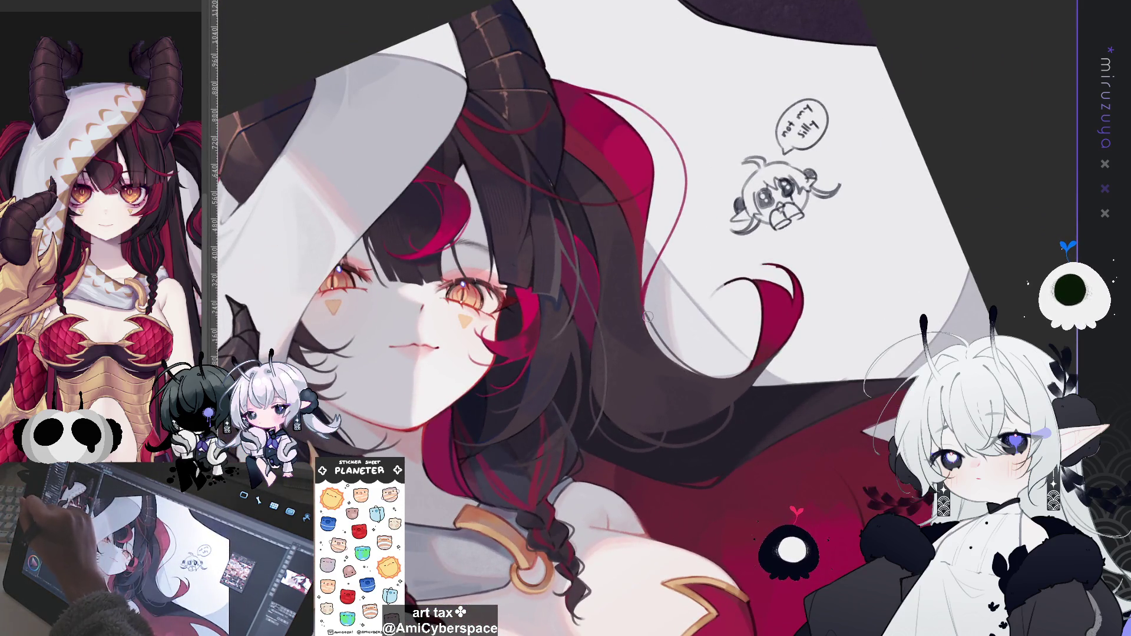
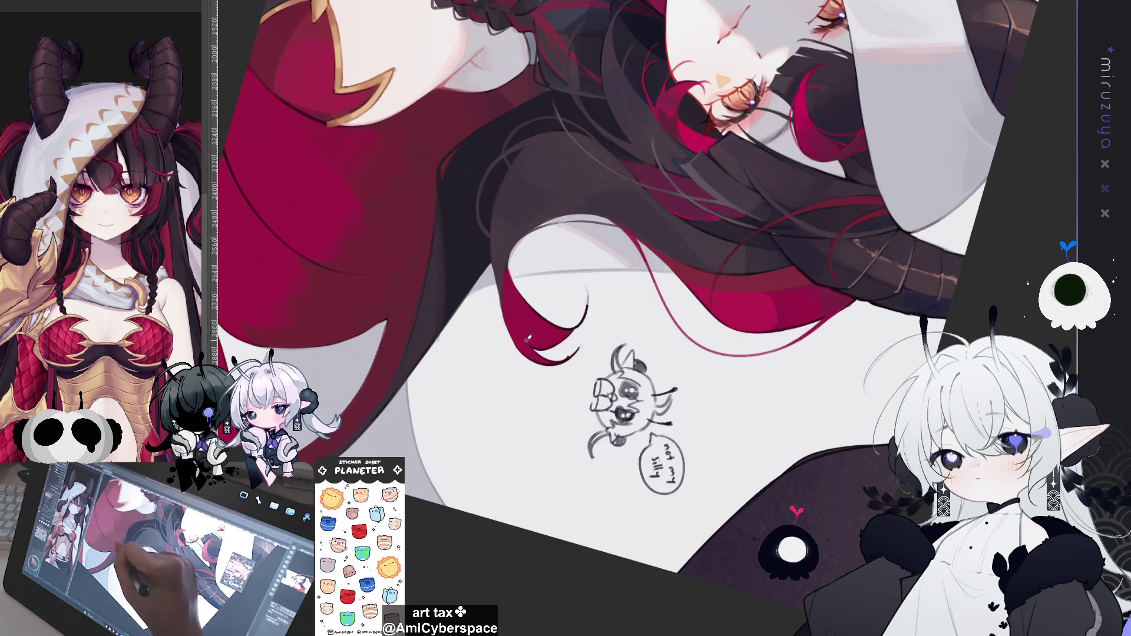
Rotate the view nearly upright, mirror it horizontally, then rotate and zoom out to check the hair and face
drag(572, 329, 672, 354)
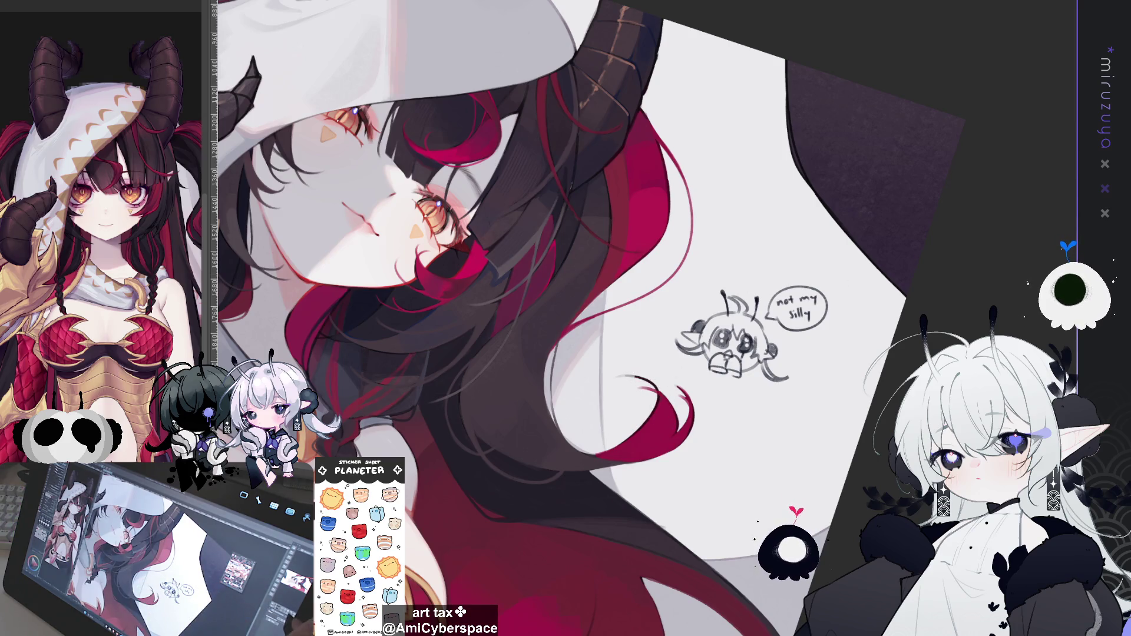
key(h)
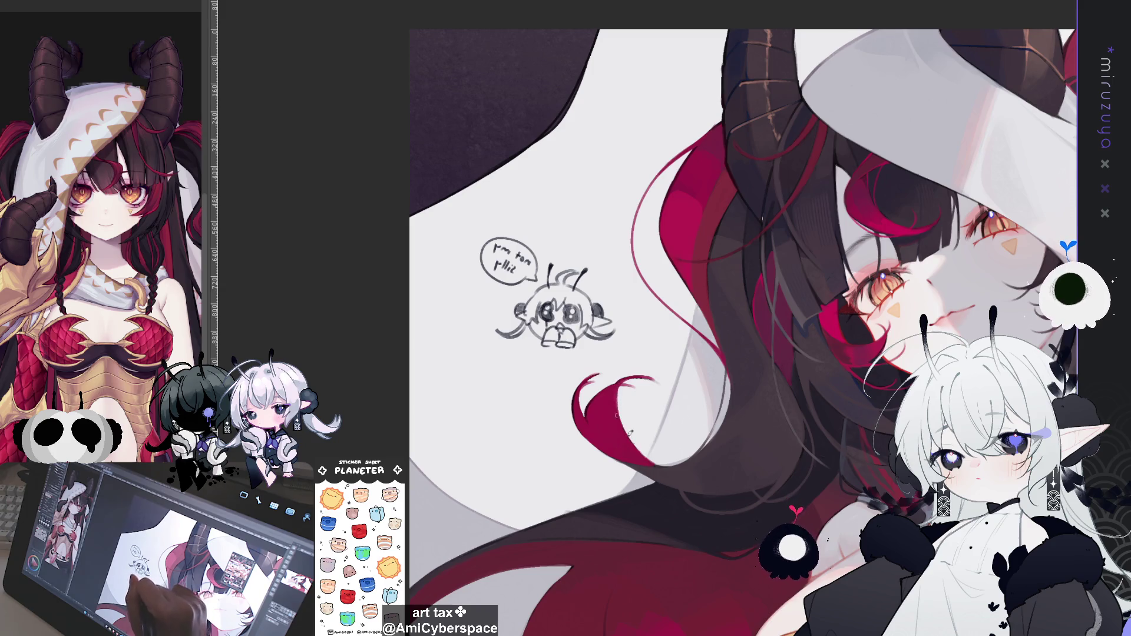
drag(658, 455, 522, 401)
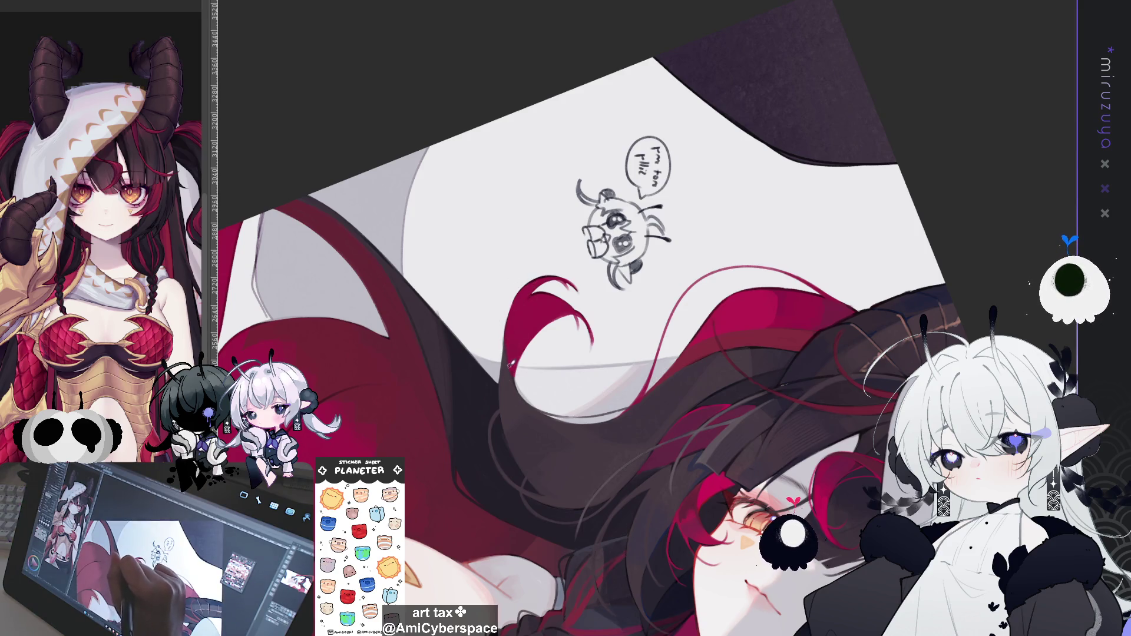
Paint a dark stroke along the red hair strand and turn the mirrored view closer to upright
drag(516, 325, 517, 293)
mouse_move(456, 534)
mouse_down()
mouse_move(755, 529)
mouse_move(848, 507)
mouse_move(925, 448)
mouse_move(977, 377)
mouse_move(1002, 306)
mouse_up()
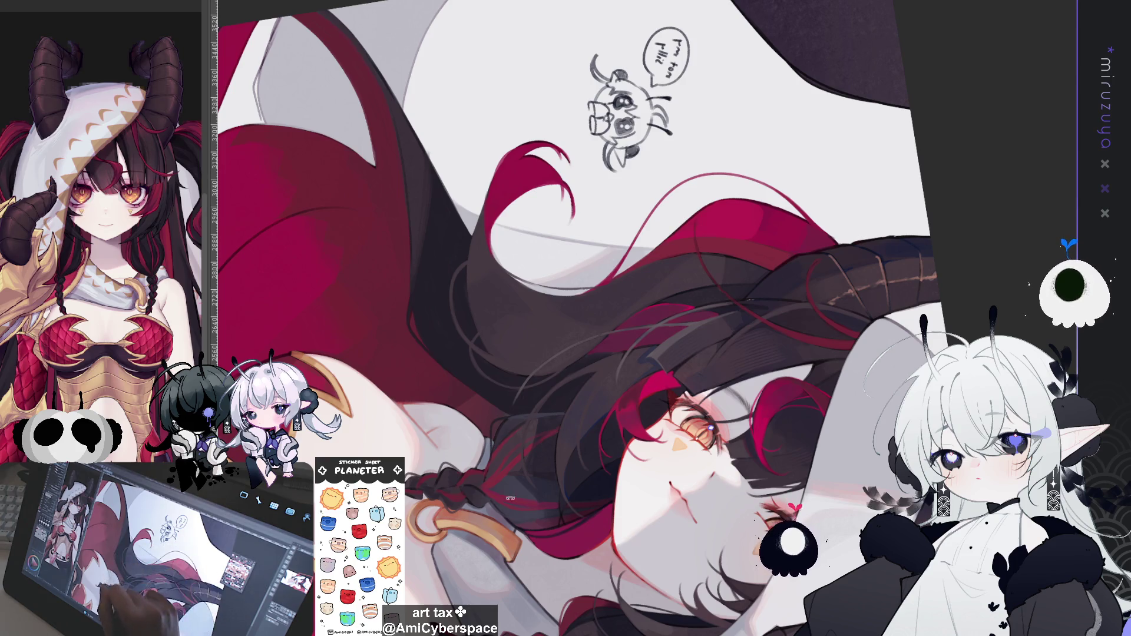
drag(575, 393, 658, 422)
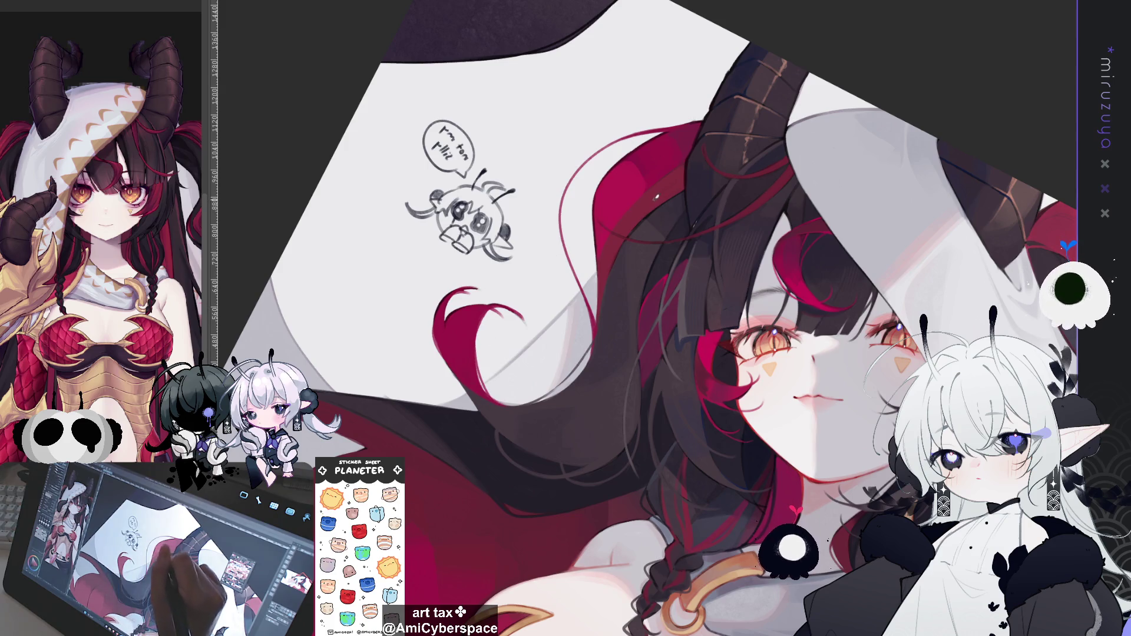
mouse_move(687, 155)
mouse_down()
mouse_move(730, 175)
mouse_move(652, 82)
mouse_move(663, 89)
mouse_up()
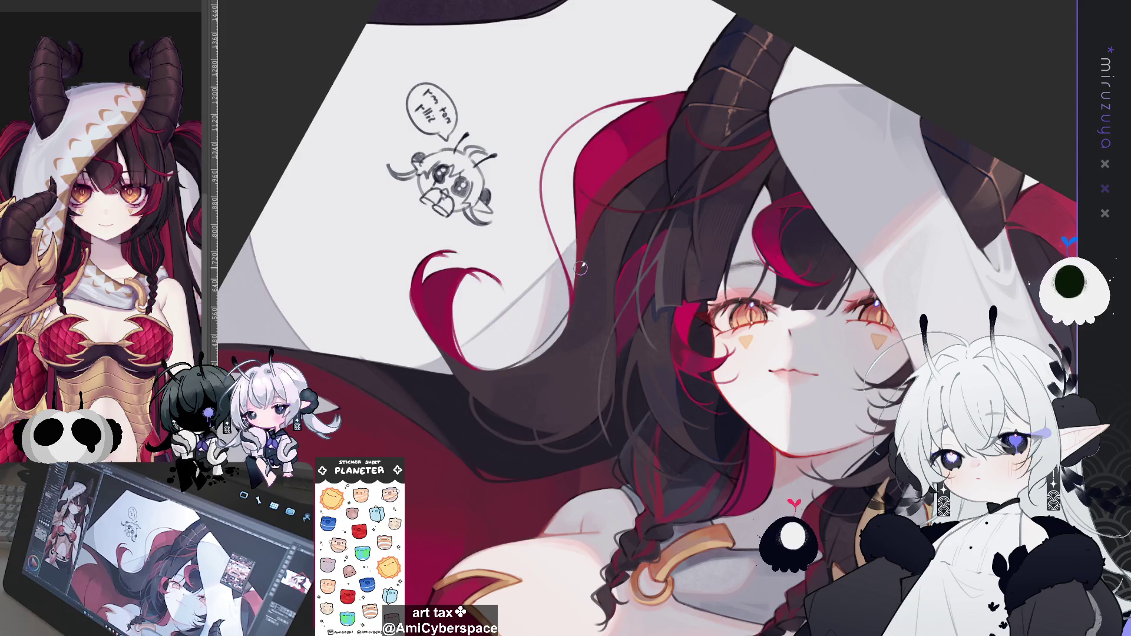
Pan across the face, braids and gold collar ring, then tilt the view toward the lower hair
drag(580, 268, 547, 295)
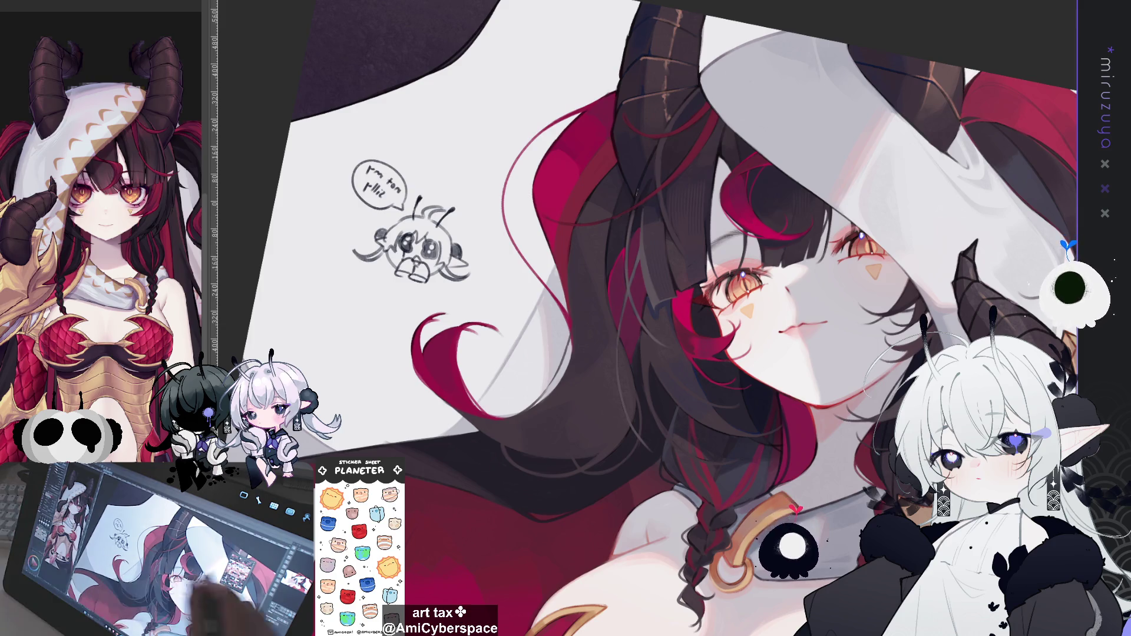
mouse_move(961, 448)
mouse_down()
mouse_move(790, 425)
mouse_move(851, 376)
mouse_up()
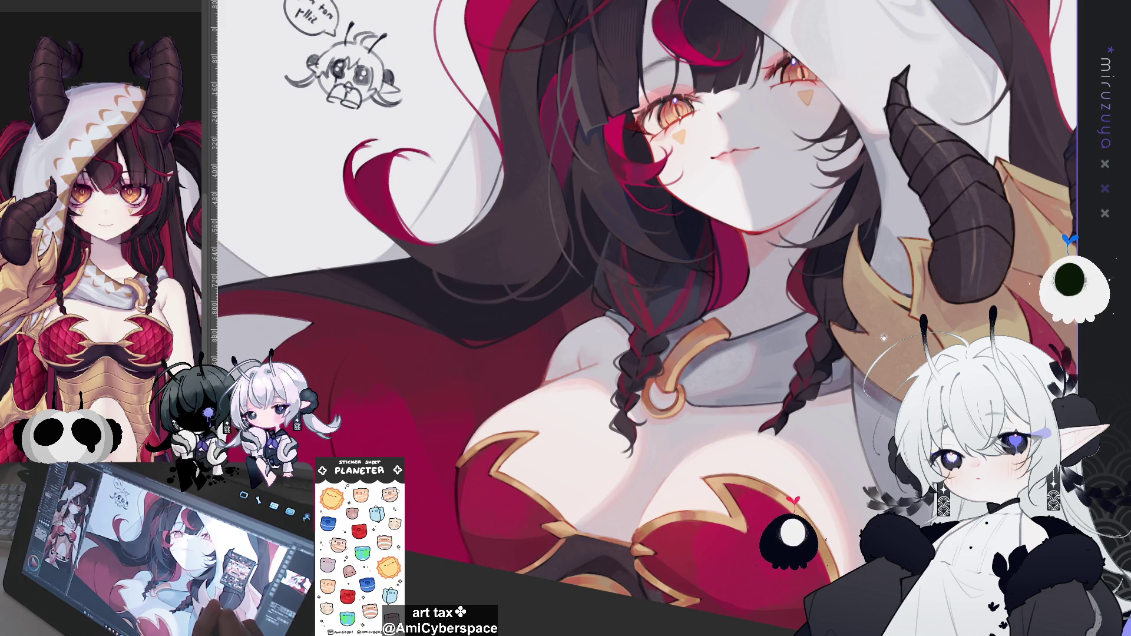
drag(791, 308, 798, 347)
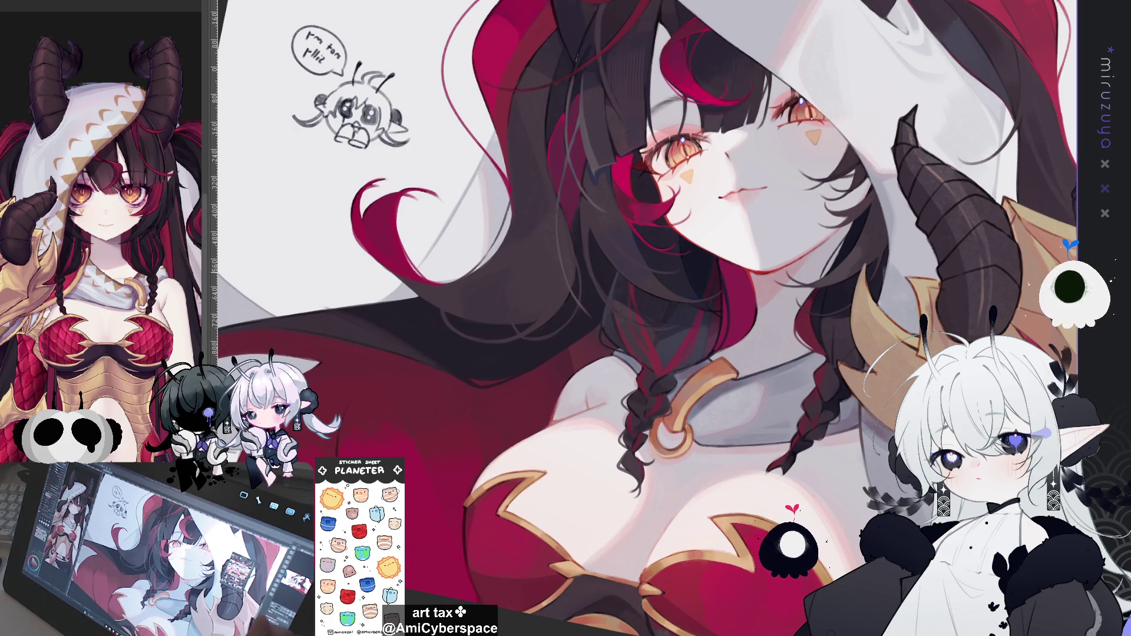
key(minus)
key(minus)
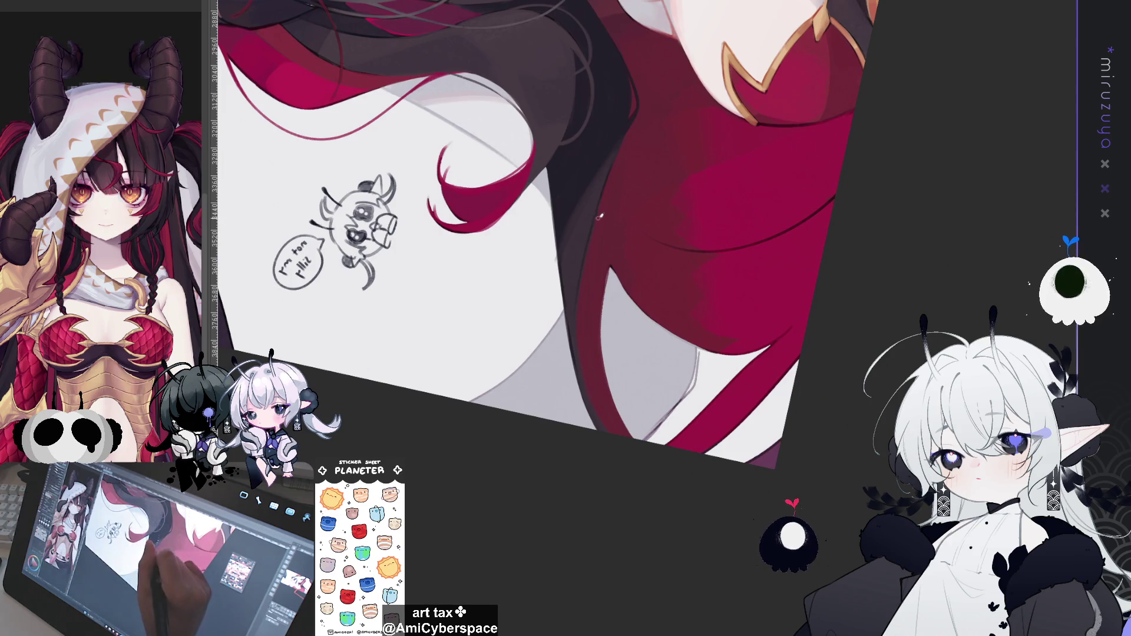
drag(555, 298, 574, 430)
key(ctrl+z)
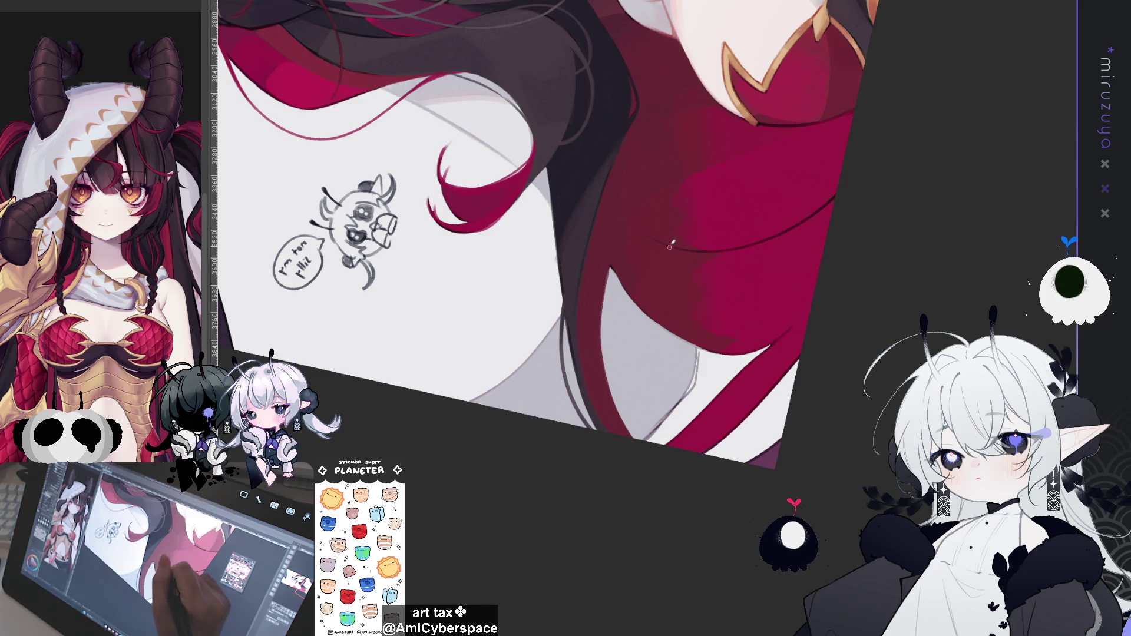
drag(728, 189, 700, 287)
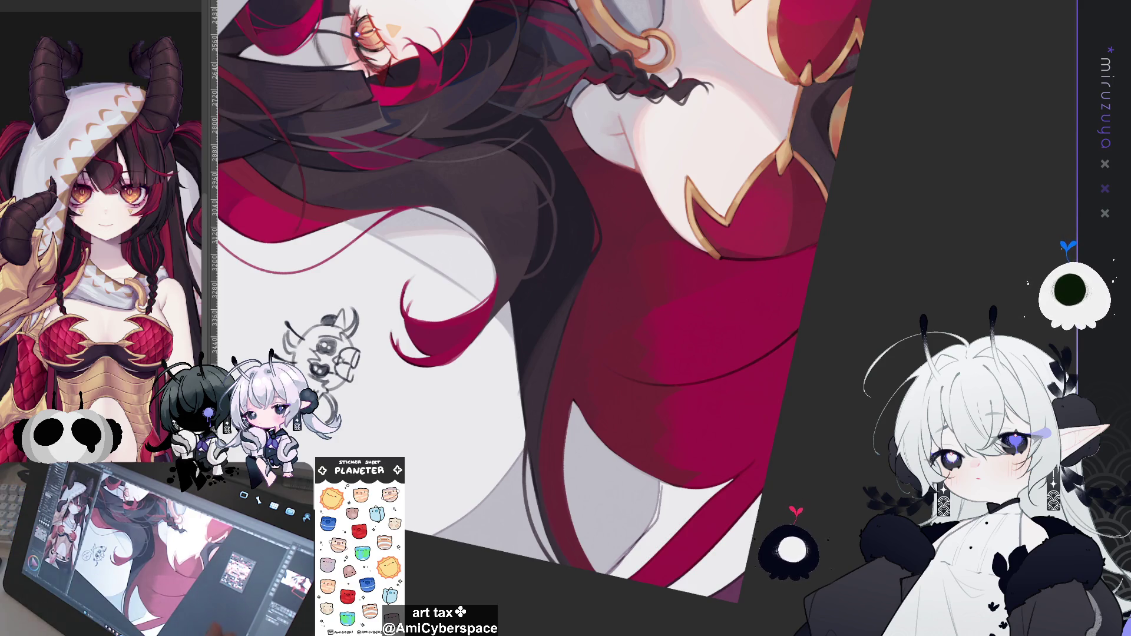
Rotate the view to show the face and chibi speech-bubble sketch, then un-mirror the canvas
drag(321, 347, 394, 333)
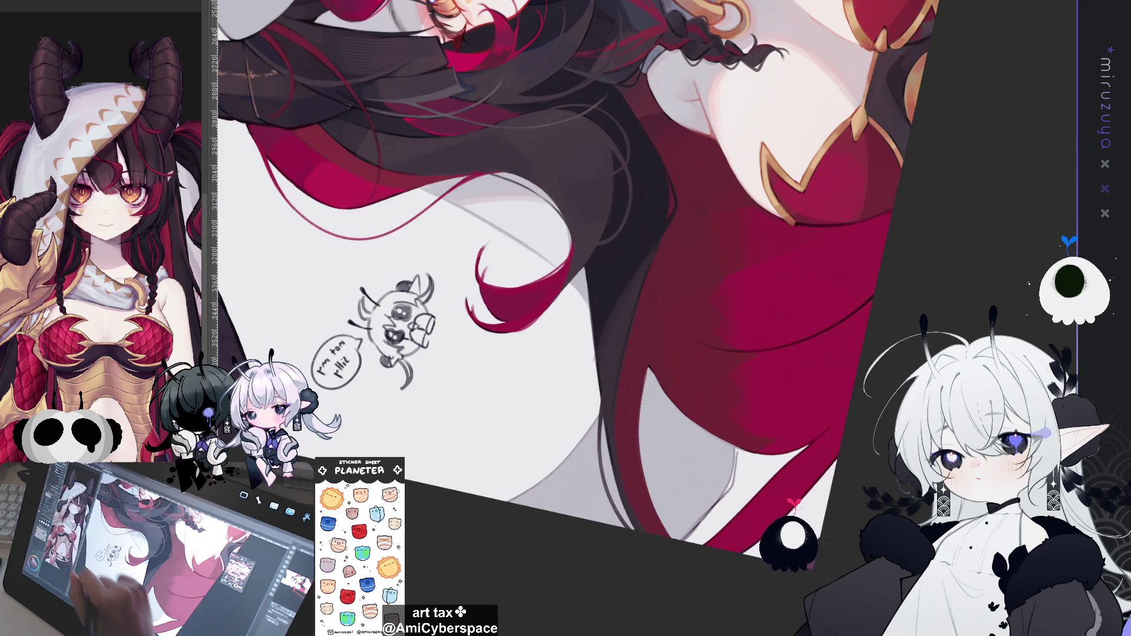
drag(577, 295, 628, 276)
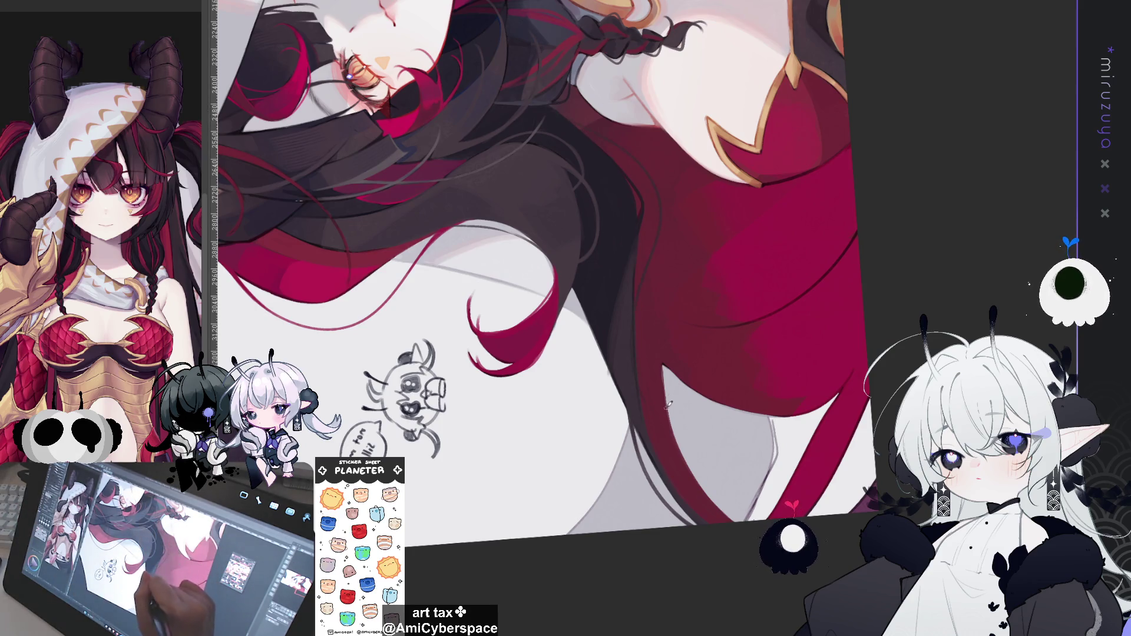
drag(668, 404, 832, 335)
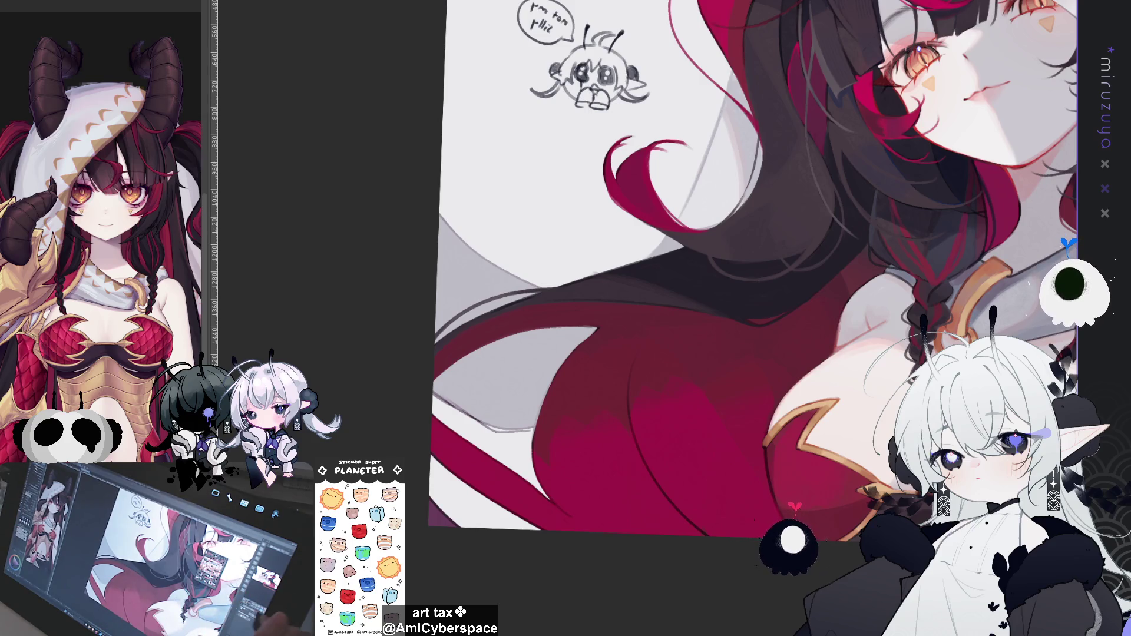
key(h)
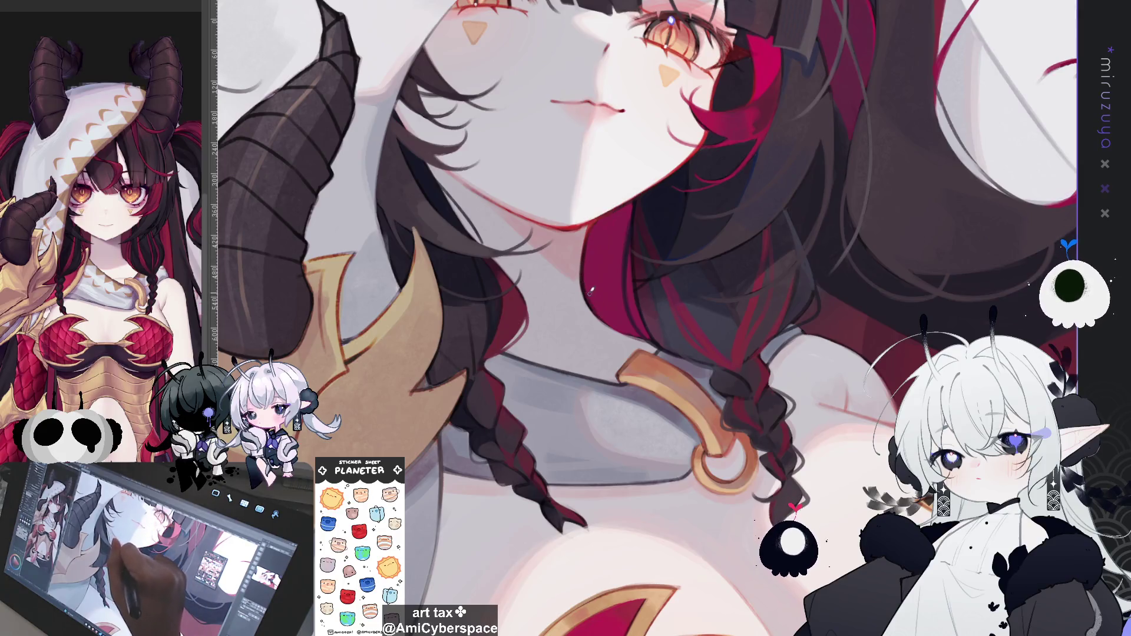
mouse_move(591, 291)
mouse_down()
mouse_move(926, 309)
mouse_move(875, 333)
mouse_move(541, 319)
mouse_up()
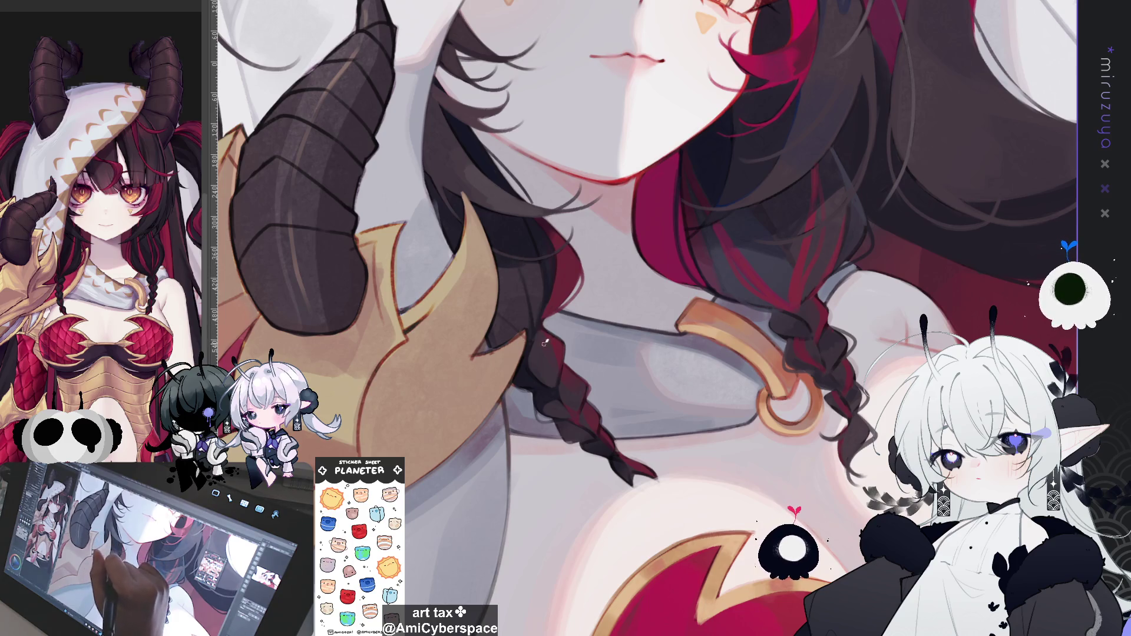
drag(553, 358, 795, 252)
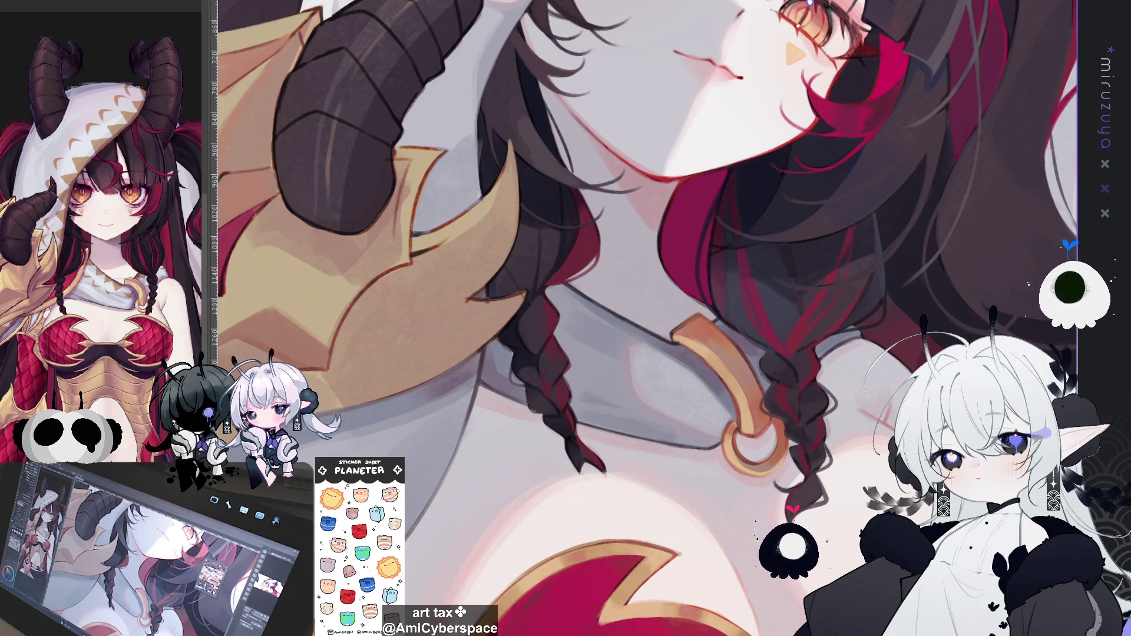
mouse_move(636, 376)
mouse_down()
mouse_move(712, 386)
mouse_move(705, 367)
mouse_up()
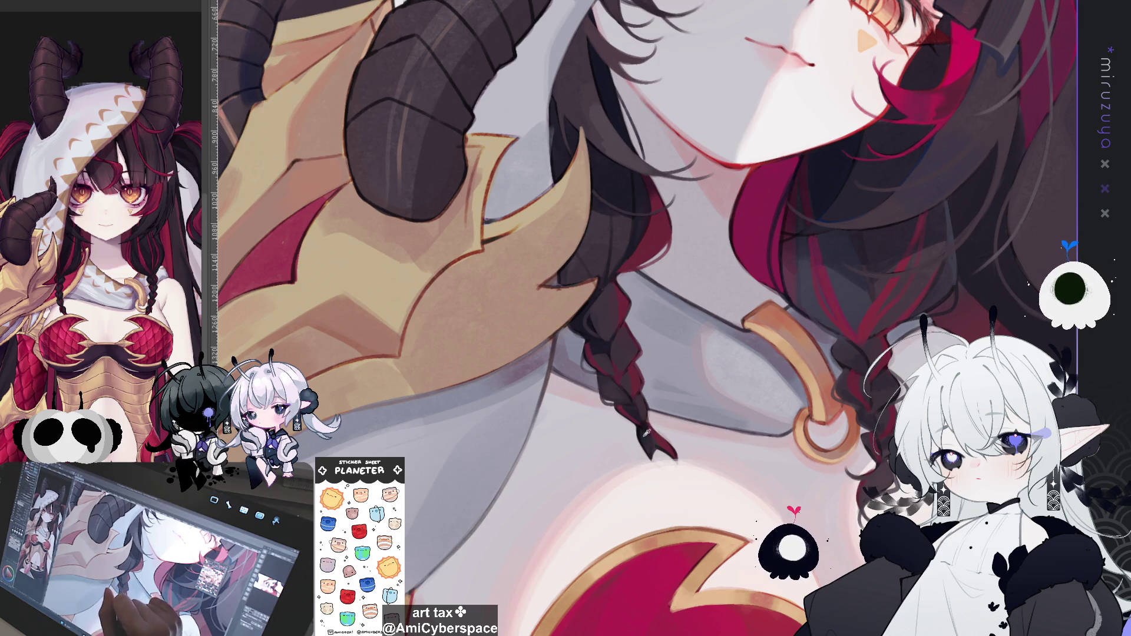
key(ctrl+z)
key(ctrl+y)
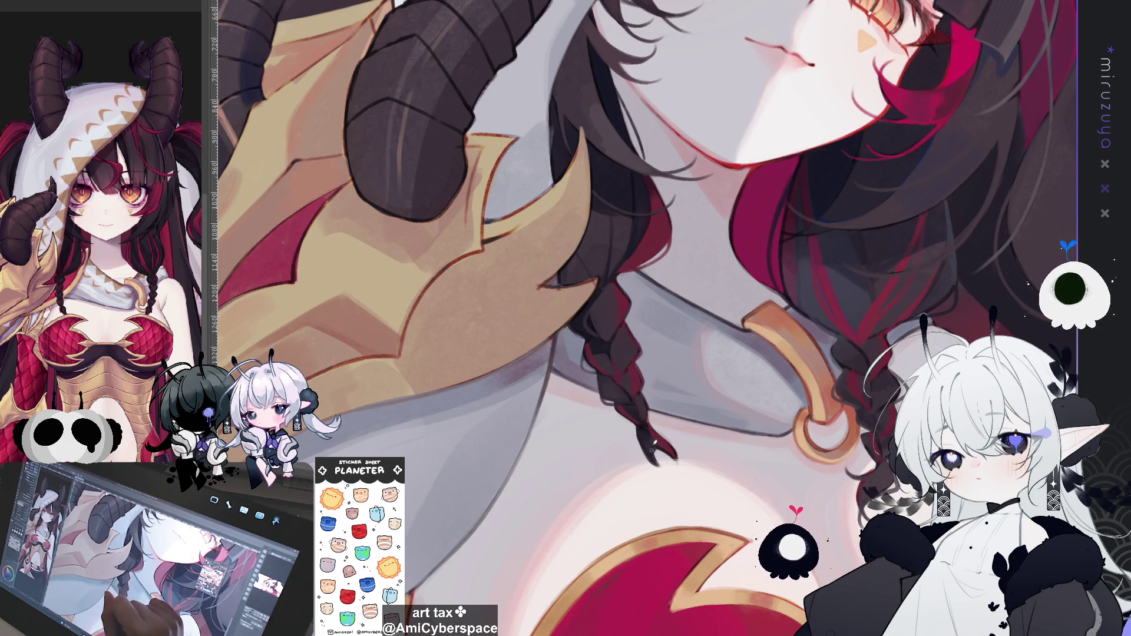
mouse_move(824, 430)
mouse_down()
mouse_move(752, 387)
mouse_move(737, 456)
mouse_move(719, 392)
mouse_up()
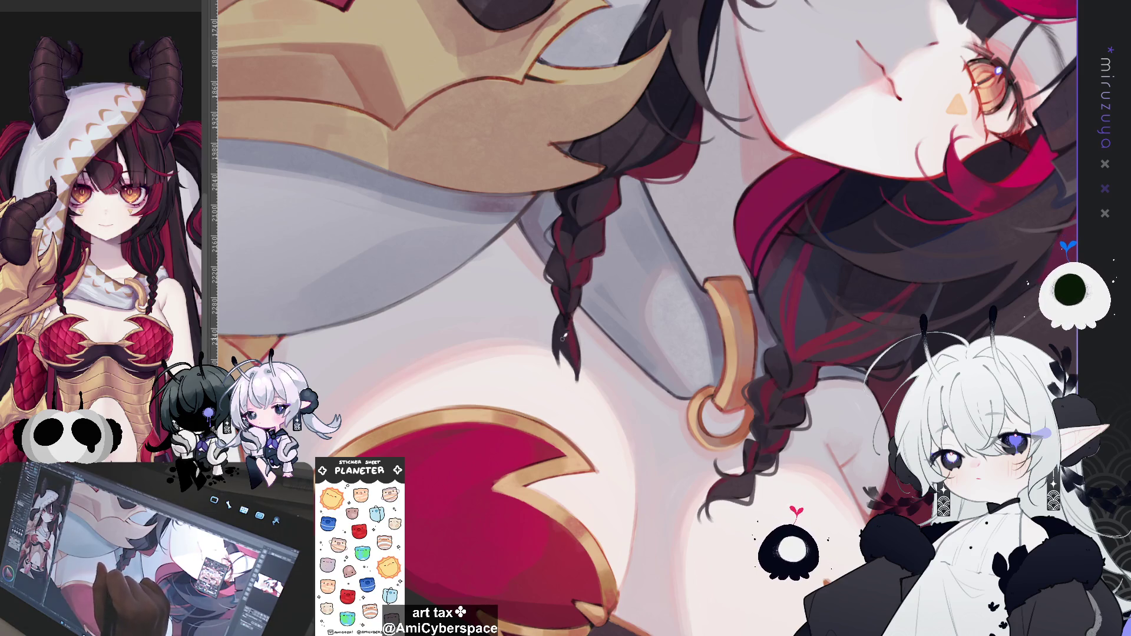
Repaint the braid tip with several retries so it tapers longer, then zoom out and back in to check
mouse_move(560, 313)
mouse_down()
mouse_move(579, 368)
mouse_move(574, 389)
mouse_move(569, 380)
mouse_up()
key(ctrl+z)
key(ctrl+z)
key(ctrl+z)
drag(560, 324, 571, 375)
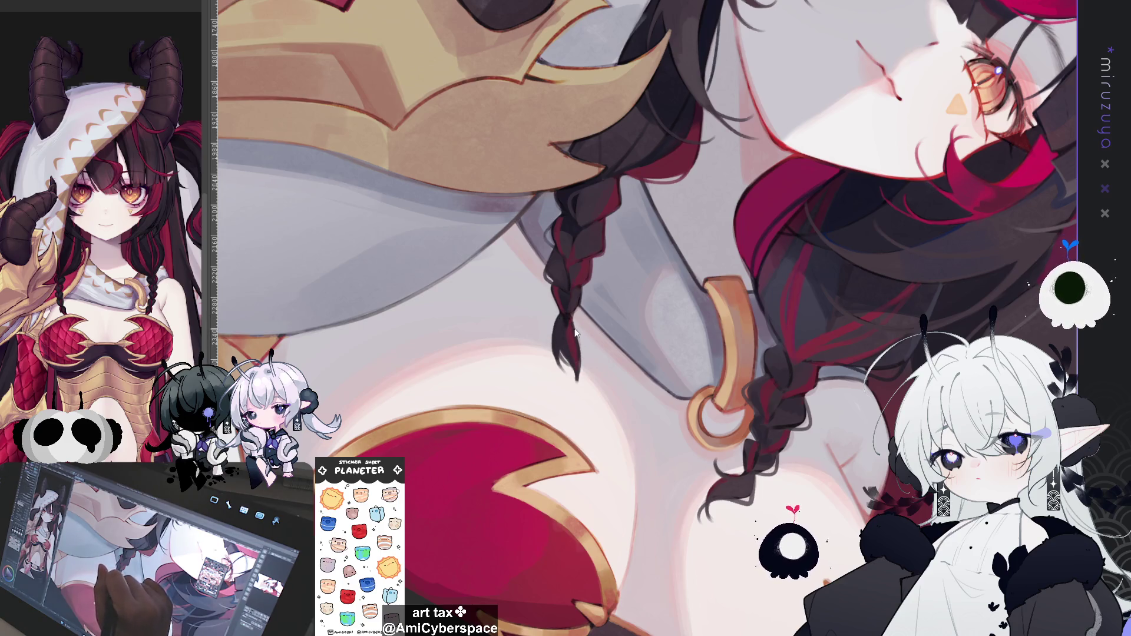
key(ctrl+z)
drag(559, 356, 570, 377)
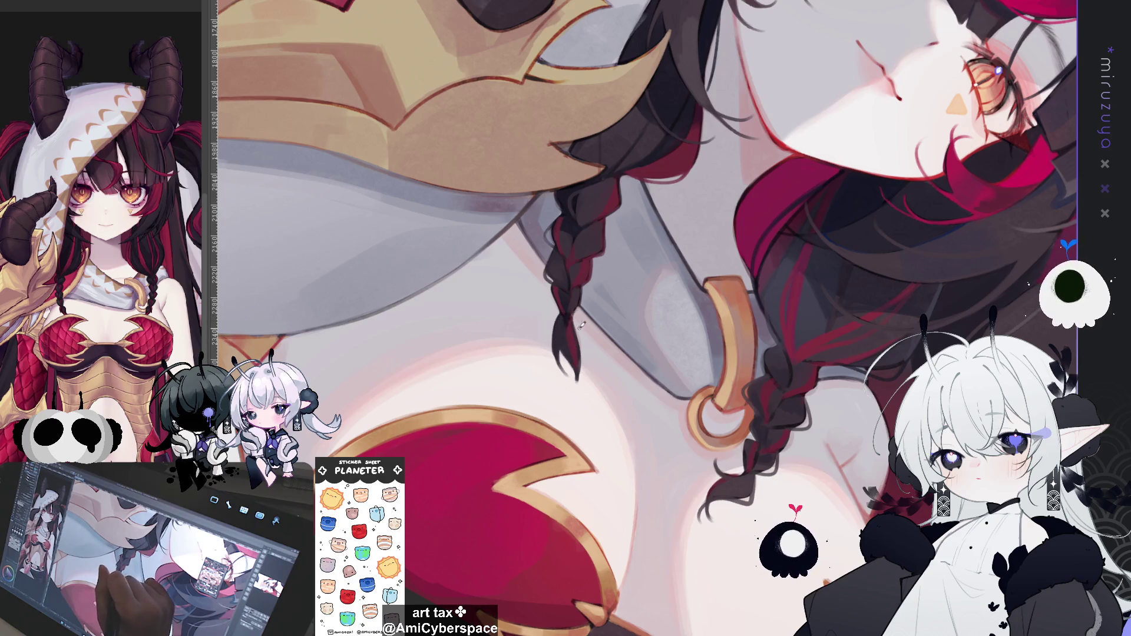
drag(580, 336, 574, 393)
key(ctrl+z)
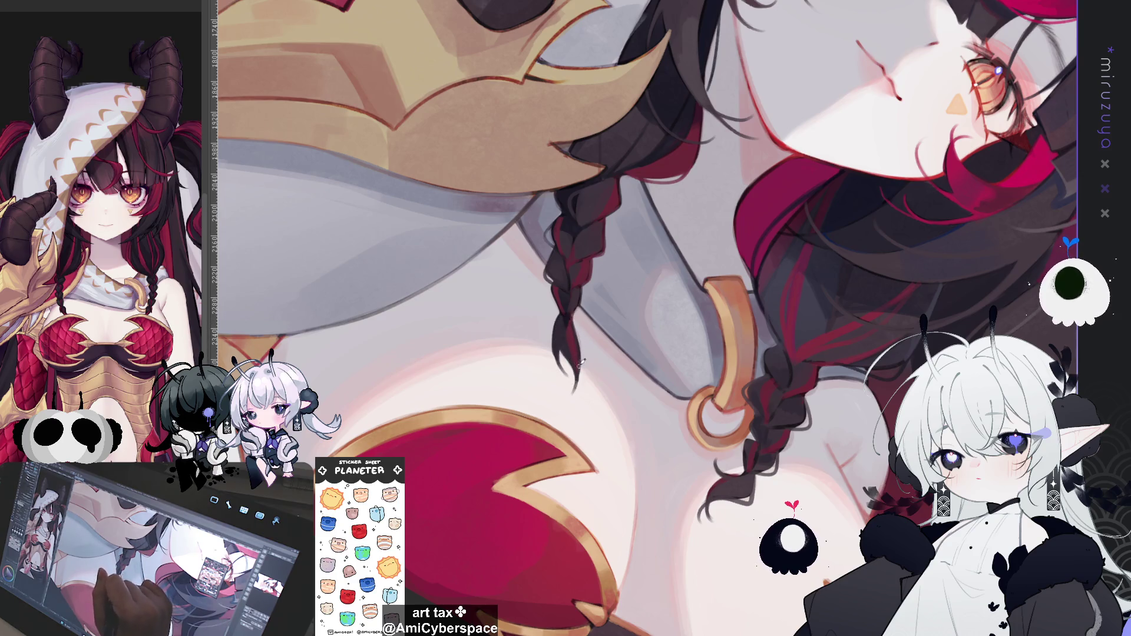
key(ctrl+minus)
key(ctrl+minus)
key(ctrl+minus)
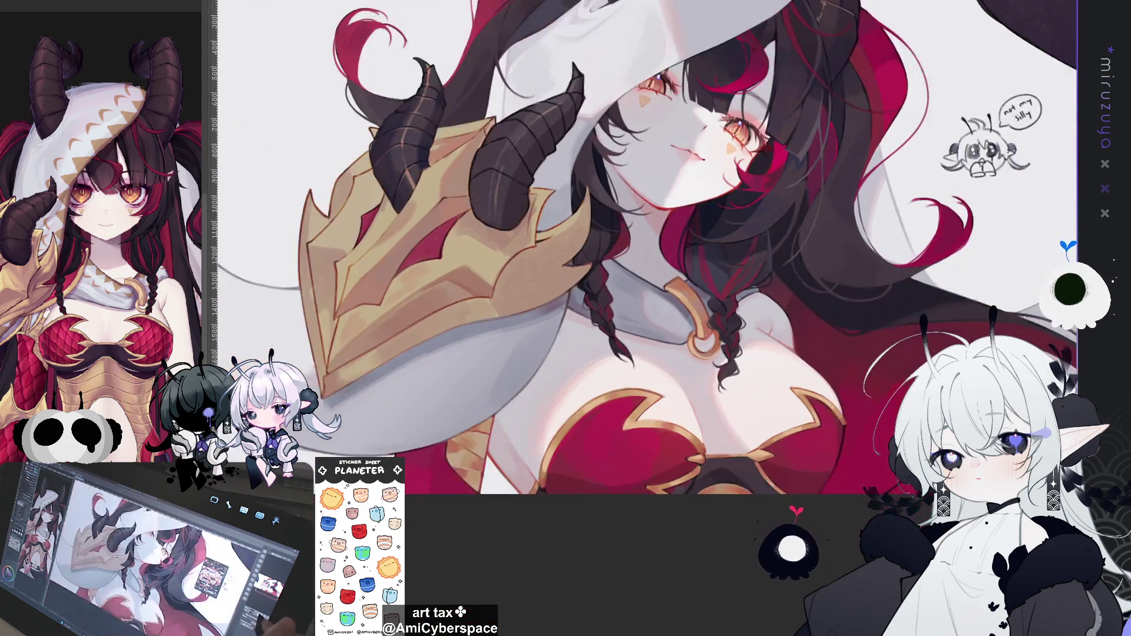
key(ctrl+plus)
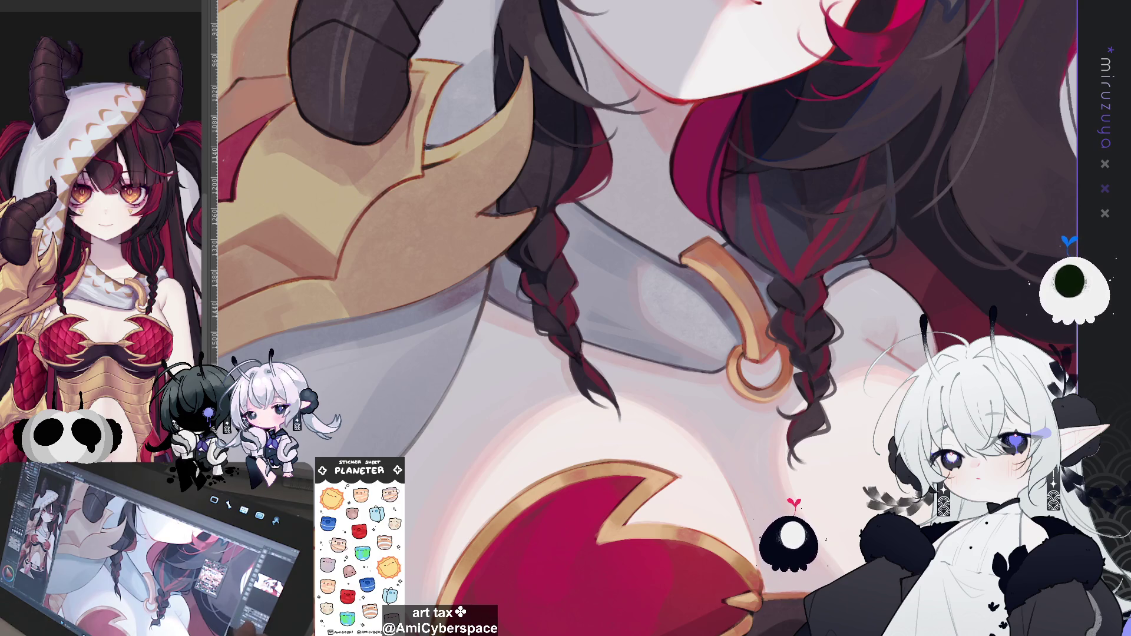
mouse_move(642, 235)
mouse_down()
mouse_move(650, 311)
mouse_move(567, 349)
mouse_move(568, 376)
mouse_up()
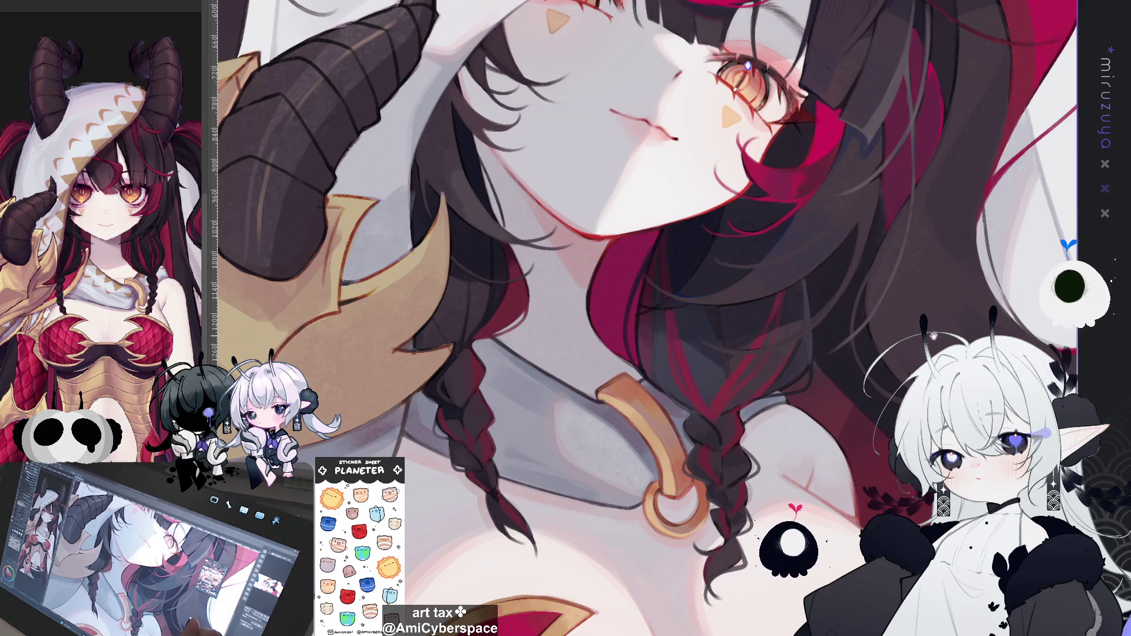
mouse_move(589, 294)
mouse_down()
mouse_move(448, 341)
mouse_move(412, 377)
mouse_up()
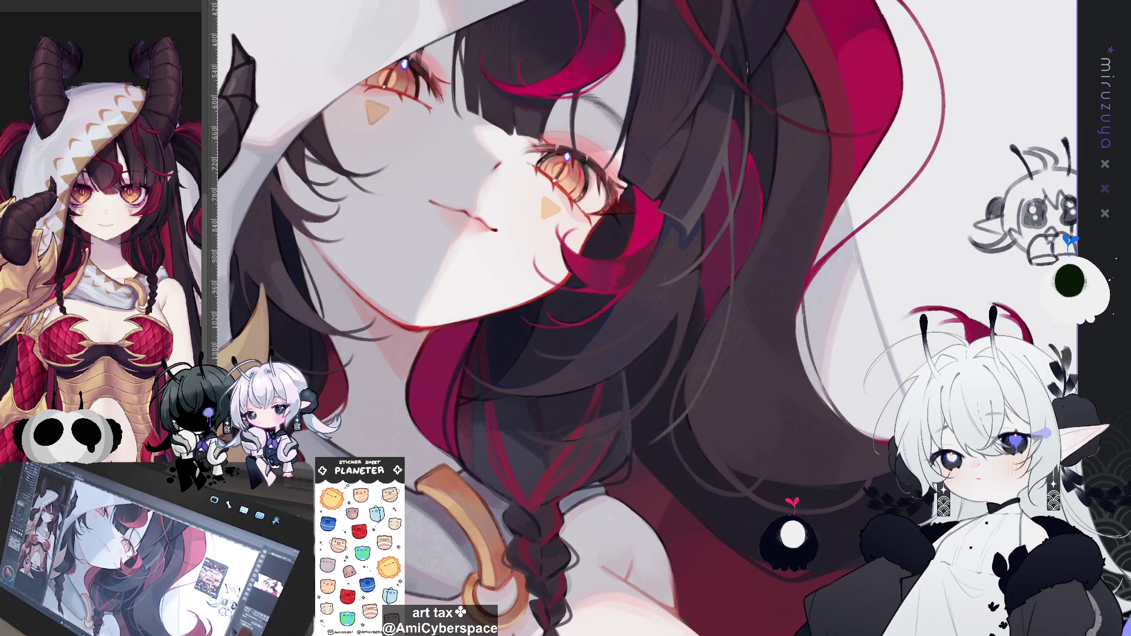
Draw three darker strokes over the faint sketch lines under the red hair tips
mouse_move(759, 401)
mouse_down()
mouse_move(854, 395)
mouse_move(931, 518)
mouse_up()
mouse_move(676, 401)
mouse_down()
mouse_move(618, 353)
mouse_move(471, 118)
mouse_move(883, 348)
mouse_move(778, 377)
mouse_up()
drag(861, 154, 732, 213)
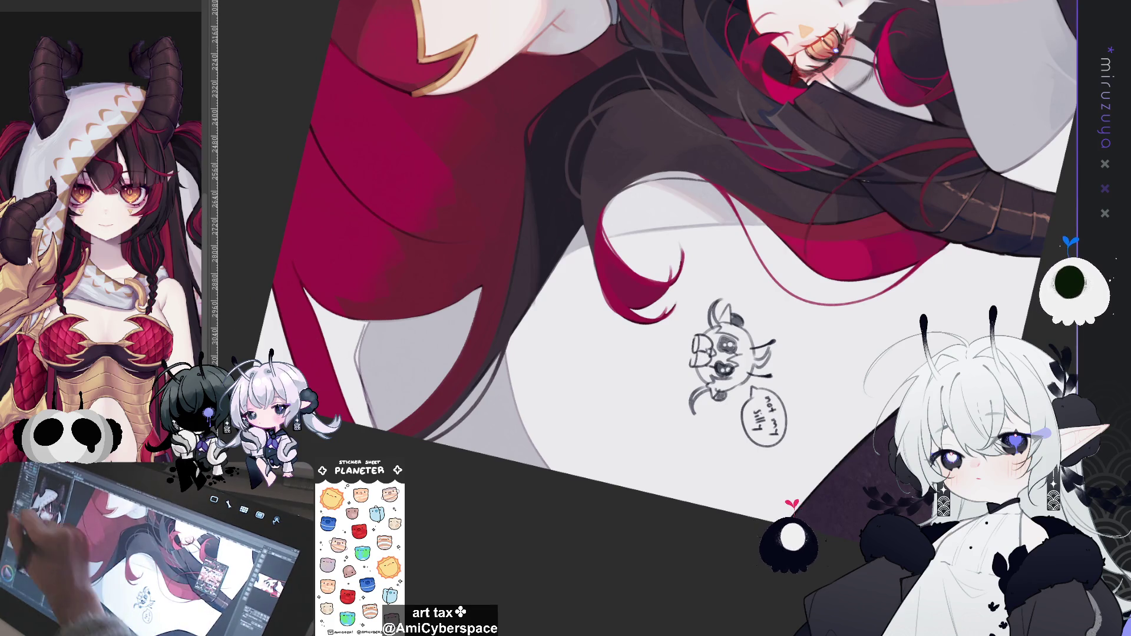
drag(712, 167, 679, 337)
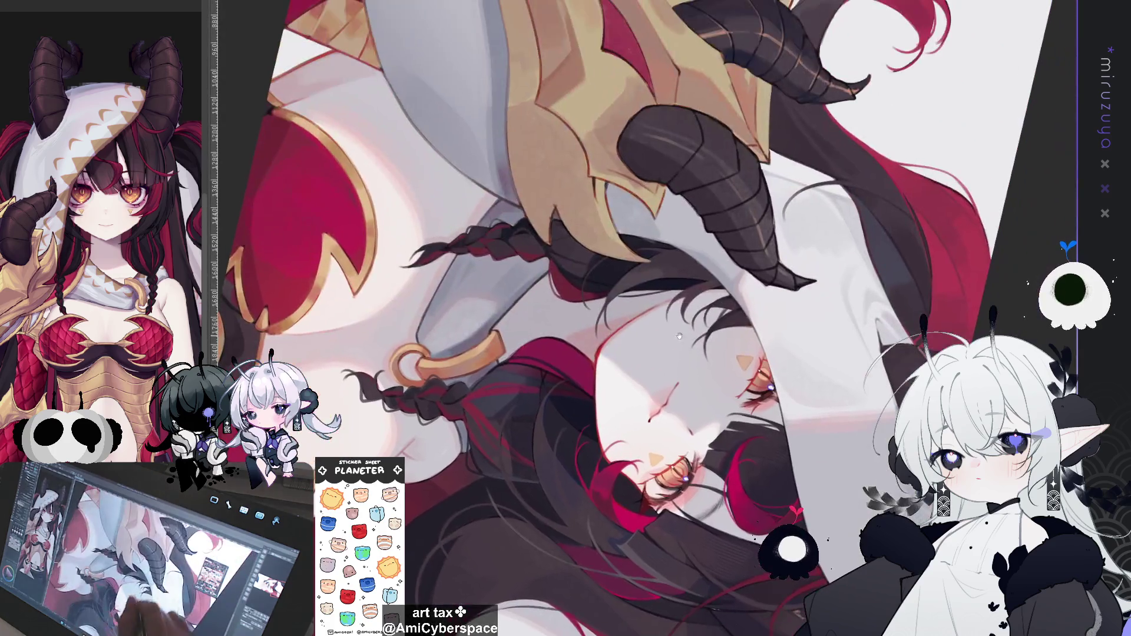
scroll(525, 310, down, 5)
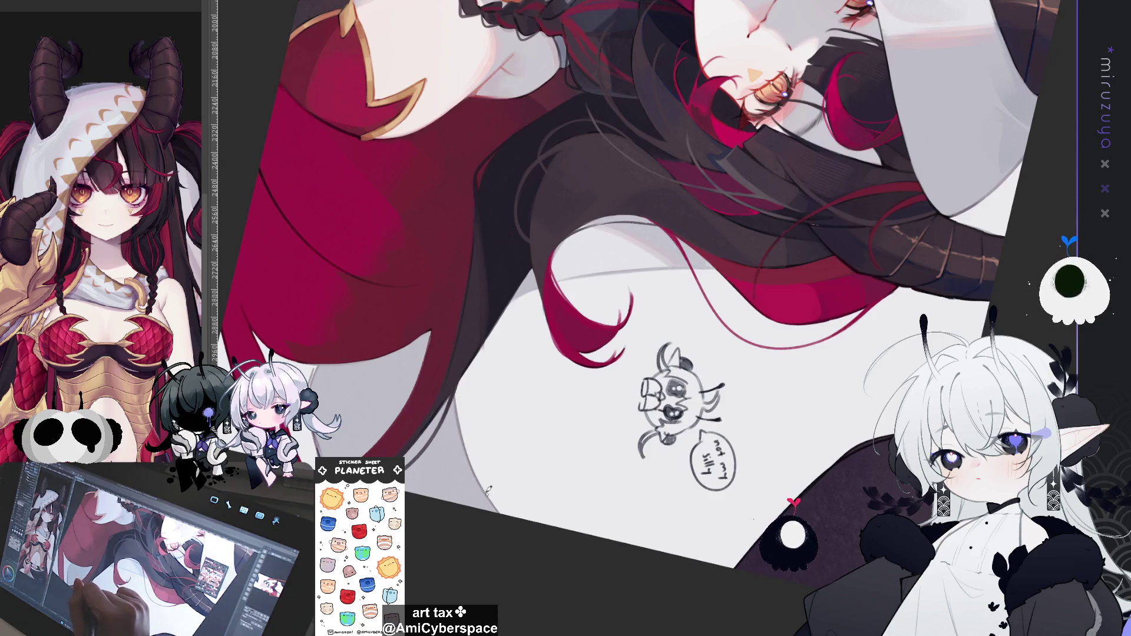
scroll(416, 268, down, 5)
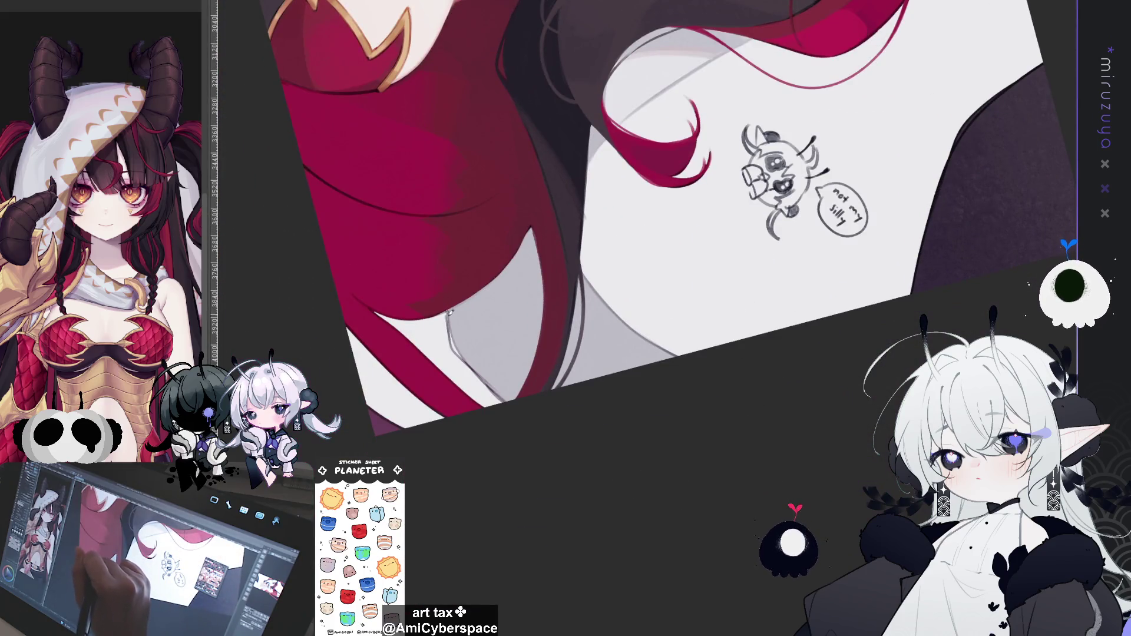
drag(448, 311, 464, 355)
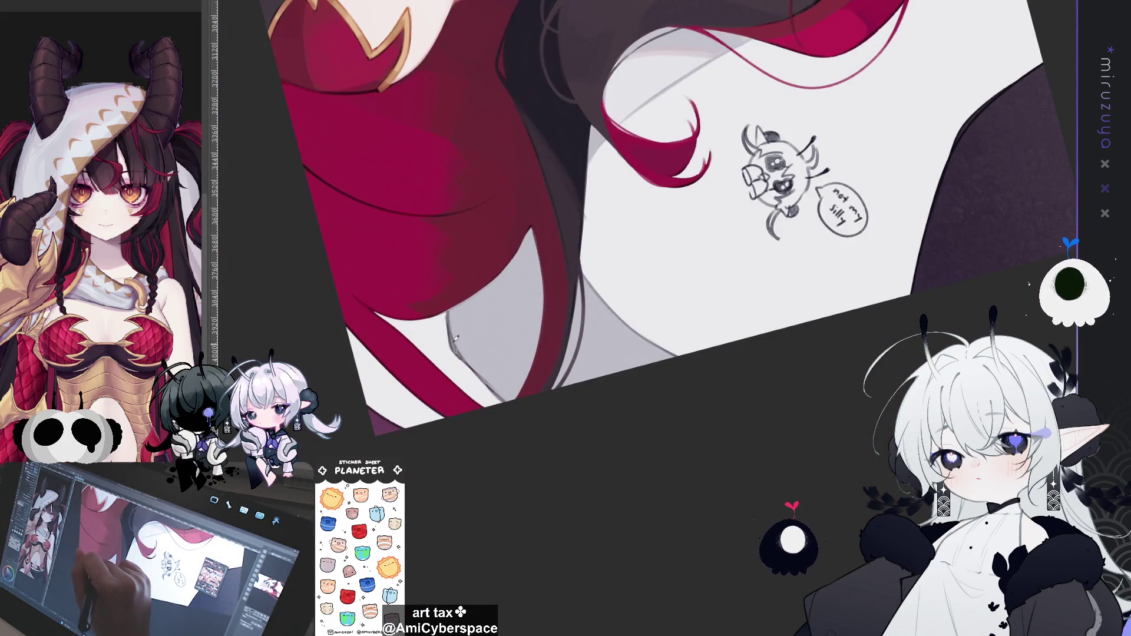
mouse_move(451, 307)
mouse_down()
mouse_move(457, 350)
mouse_move(496, 386)
mouse_up()
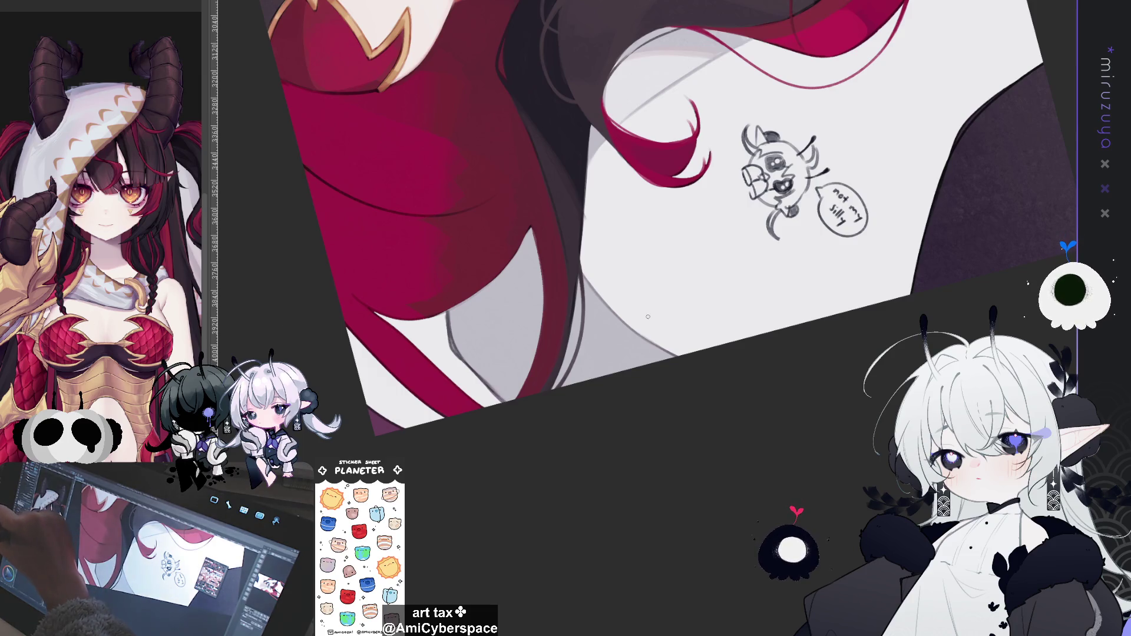
drag(464, 353, 507, 400)
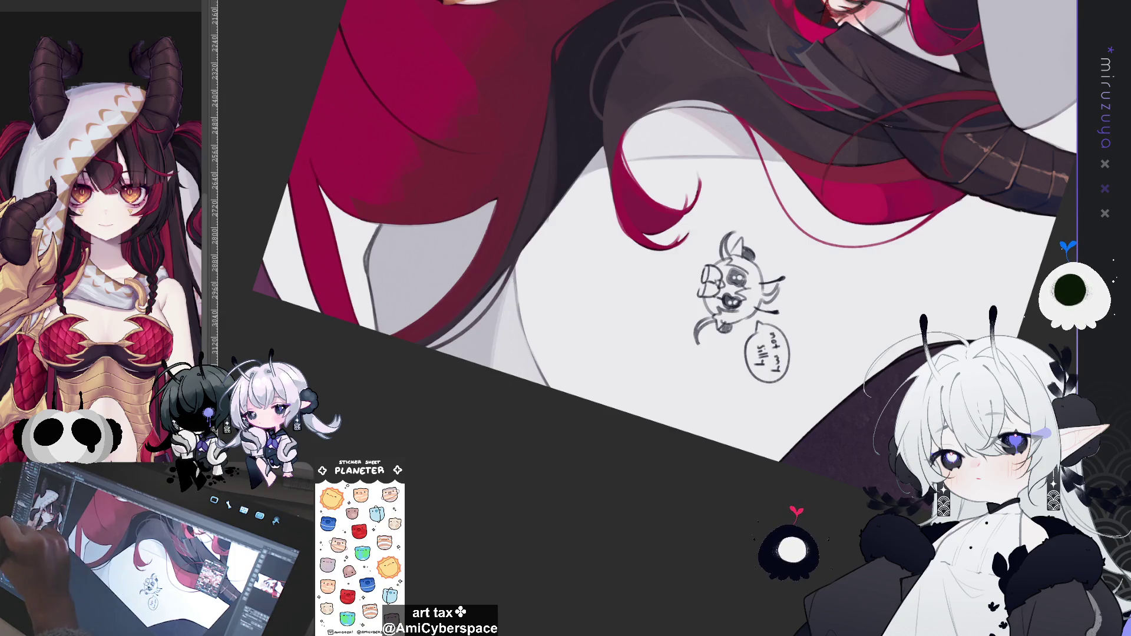
Rotate, rescale and nudge the view up-left around the redrawn sketch
mouse_move(531, 557)
mouse_down()
mouse_move(681, 610)
mouse_move(738, 537)
mouse_up()
mouse_move(765, 500)
mouse_down()
mouse_move(794, 464)
mouse_move(669, 417)
mouse_up()
drag(606, 393, 485, 301)
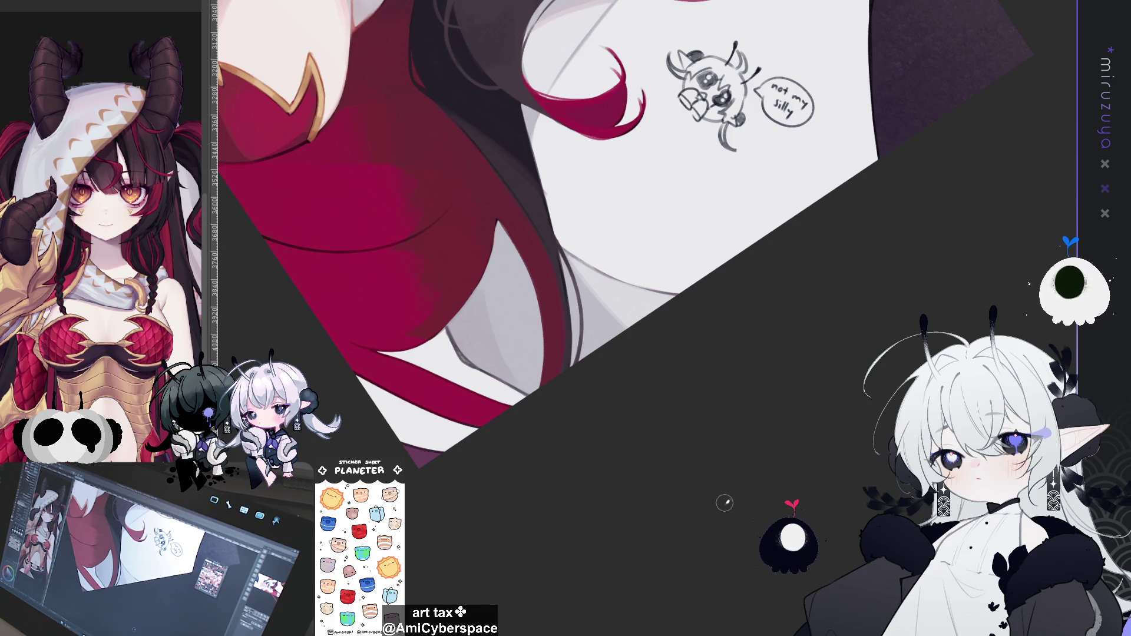
Pan and rotate the canvas until the horned girl's face, horns and hood sit upright in view
mouse_move(676, 457)
mouse_down()
mouse_move(833, 333)
mouse_move(537, 376)
mouse_move(602, 396)
mouse_up()
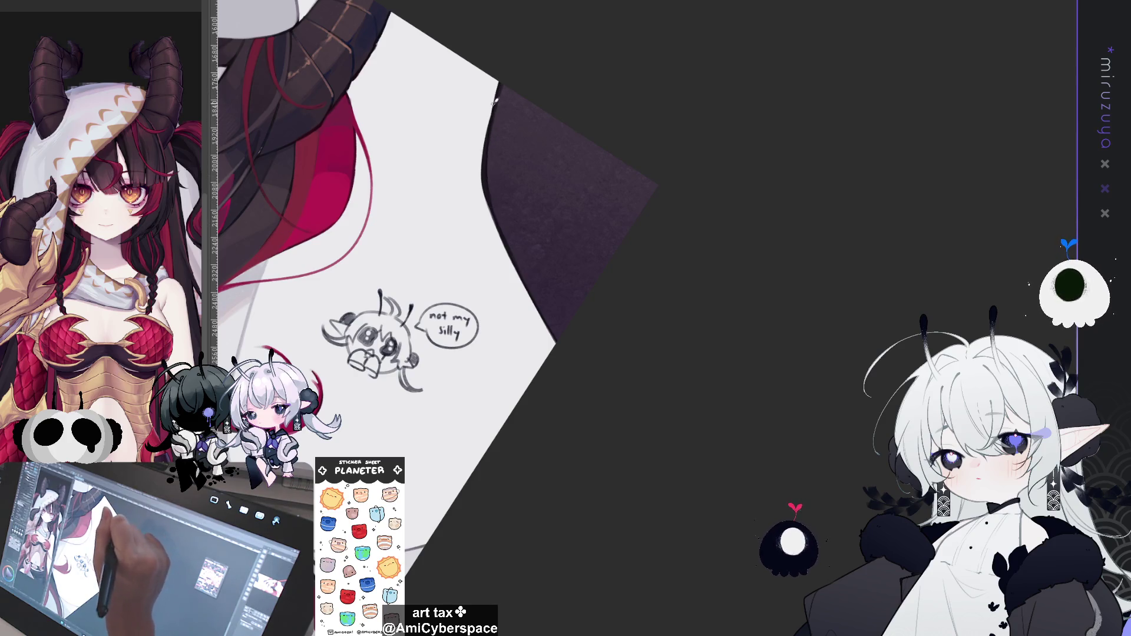
drag(724, 384, 696, 389)
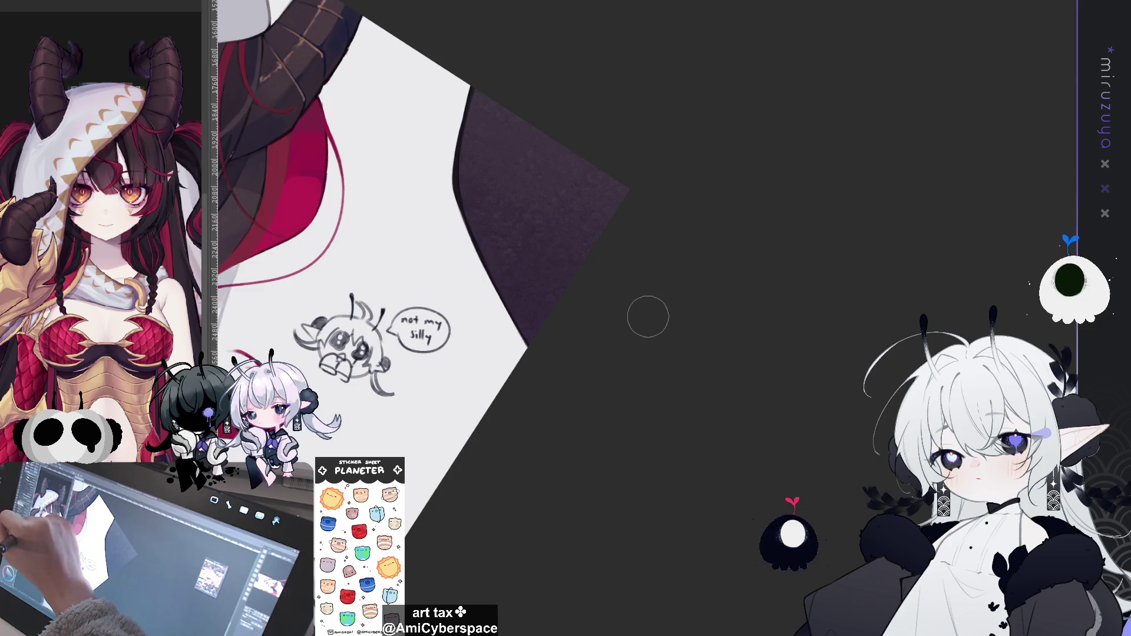
drag(531, 452, 773, 520)
mouse_move(472, 353)
mouse_down()
mouse_move(557, 365)
mouse_move(760, 494)
mouse_up()
drag(472, 583, 676, 550)
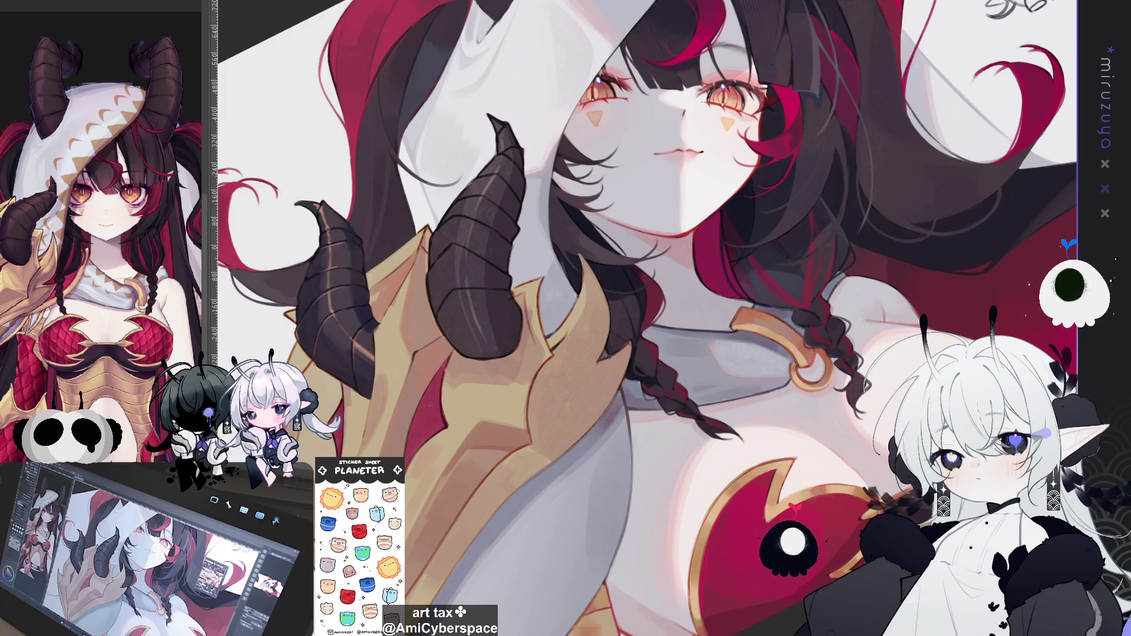
Centre the view on the jagged gold shoulder armor beneath the dark horns
mouse_move(595, 485)
mouse_down()
mouse_move(571, 322)
mouse_move(635, 347)
mouse_move(737, 253)
mouse_move(746, 227)
mouse_up()
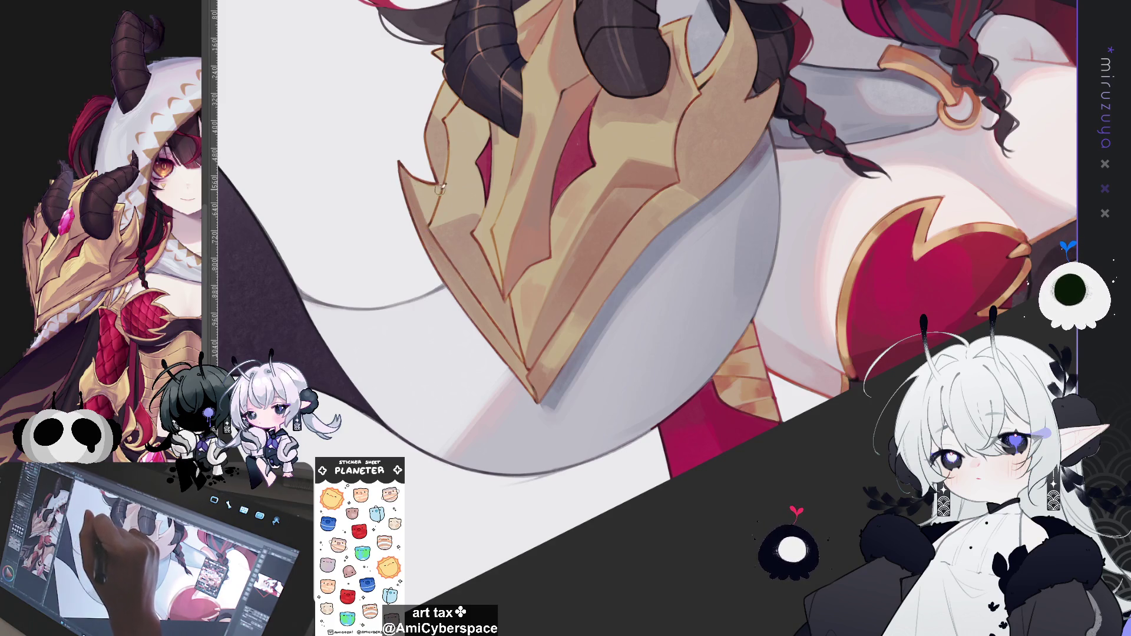
scroll(446, 156, up, 1)
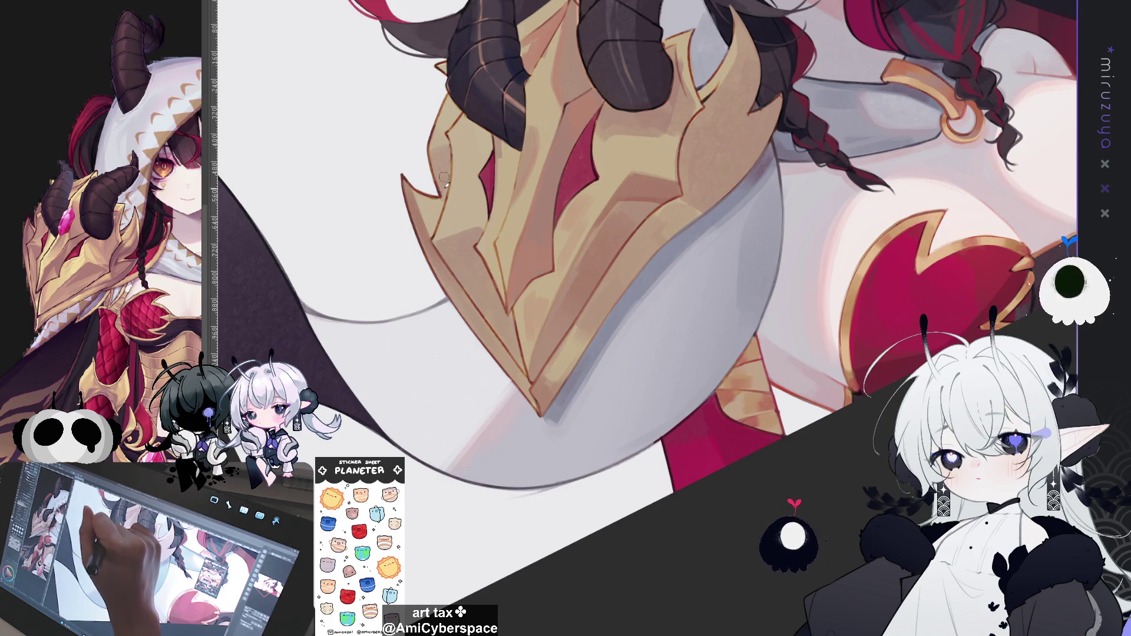
drag(568, 171, 524, 175)
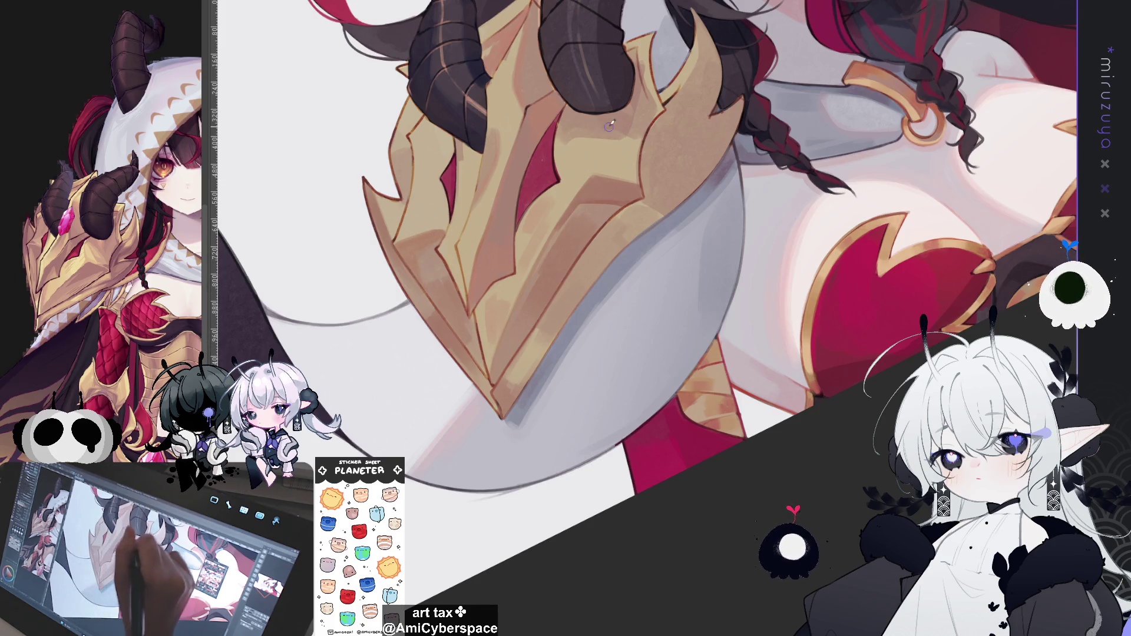
Rotate the view around the gold shoulder armor to inspect it from several angles
scroll(471, 338, up, 2)
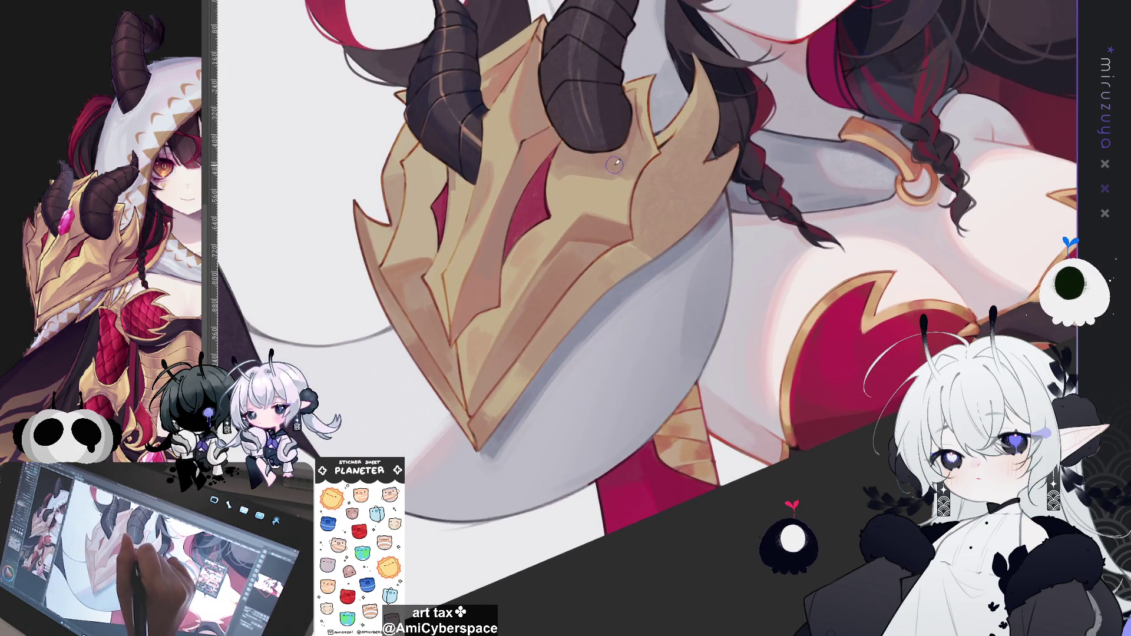
mouse_move(607, 165)
mouse_down()
mouse_move(533, 201)
mouse_move(587, 203)
mouse_up()
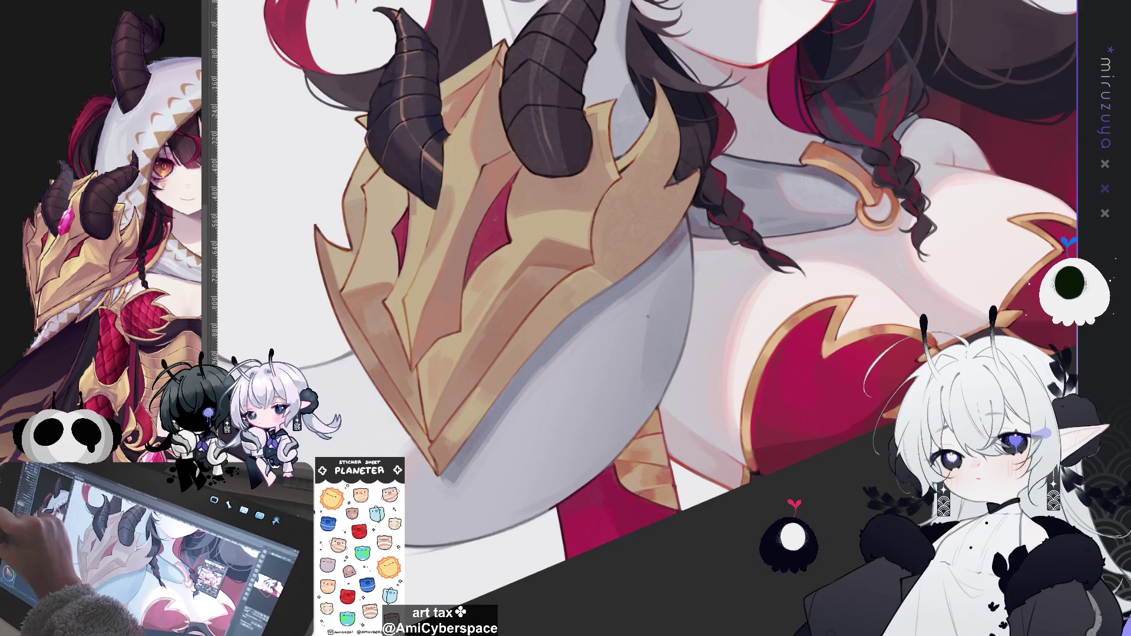
drag(551, 194, 725, 219)
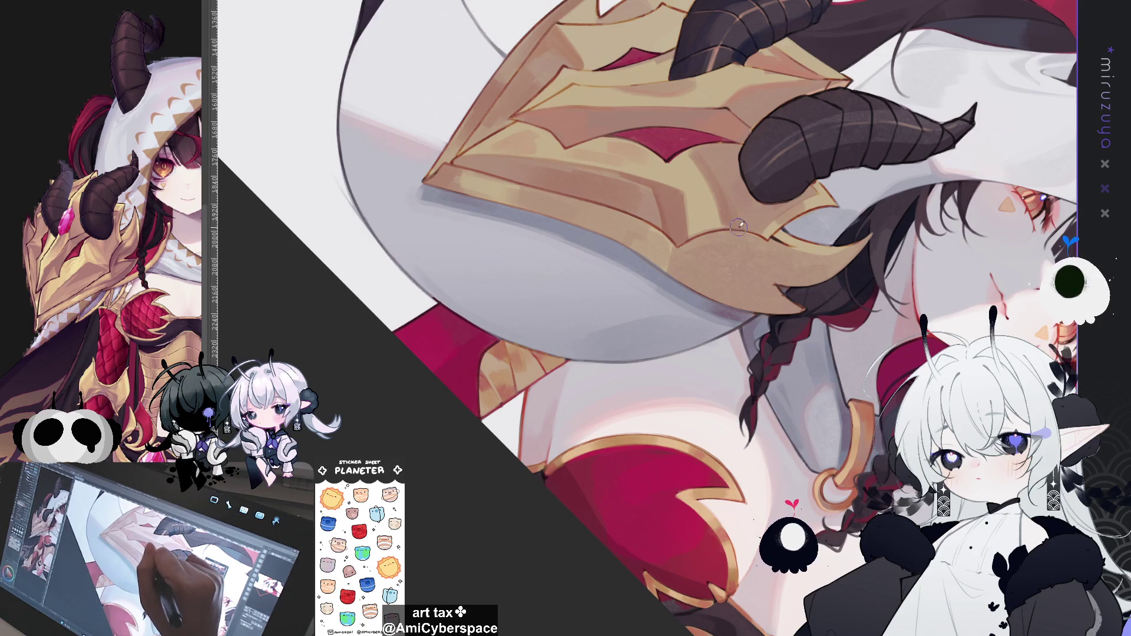
mouse_move(771, 207)
mouse_down()
mouse_move(806, 268)
mouse_move(708, 361)
mouse_move(529, 133)
mouse_up()
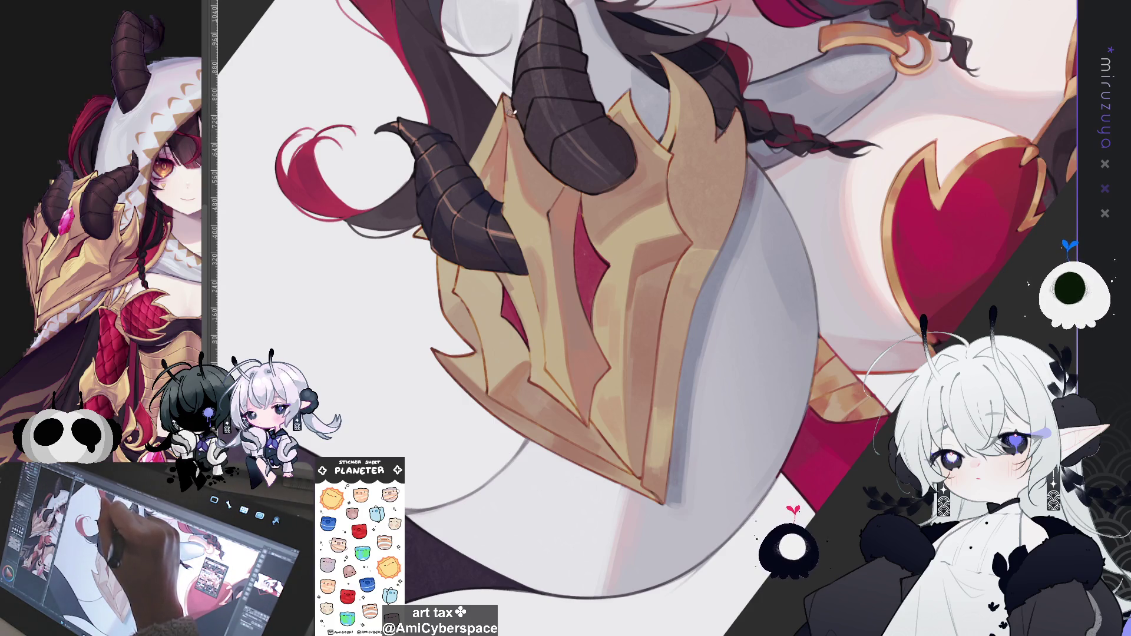
drag(539, 67, 558, 162)
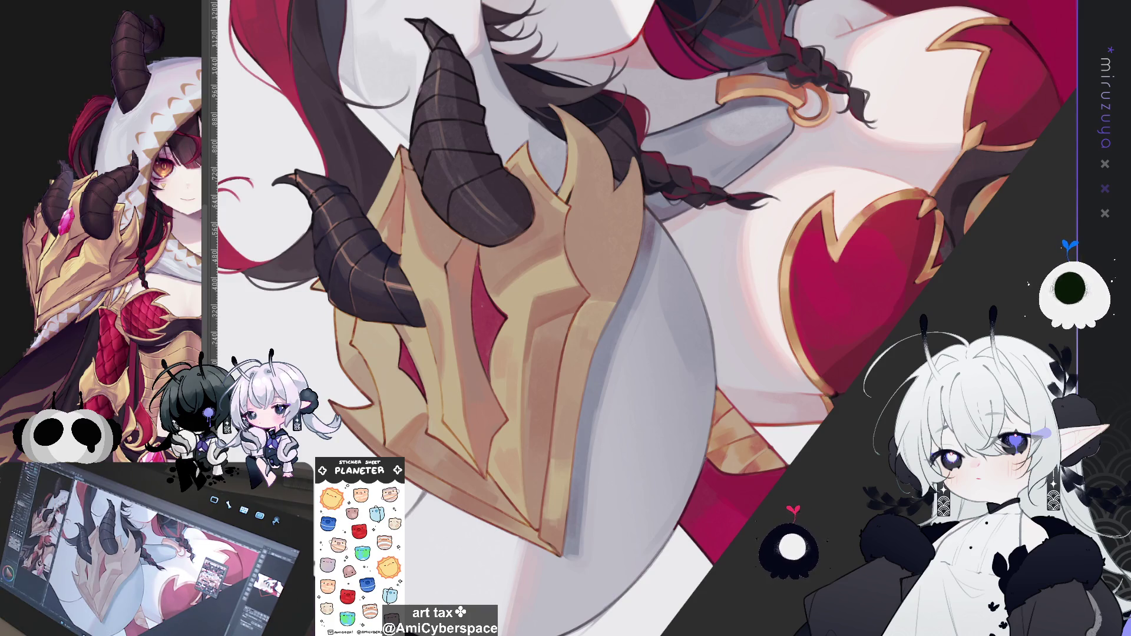
Paint a short darker stroke along the gold armor's edge, then pull the view back
scroll(600, 419, down, 5)
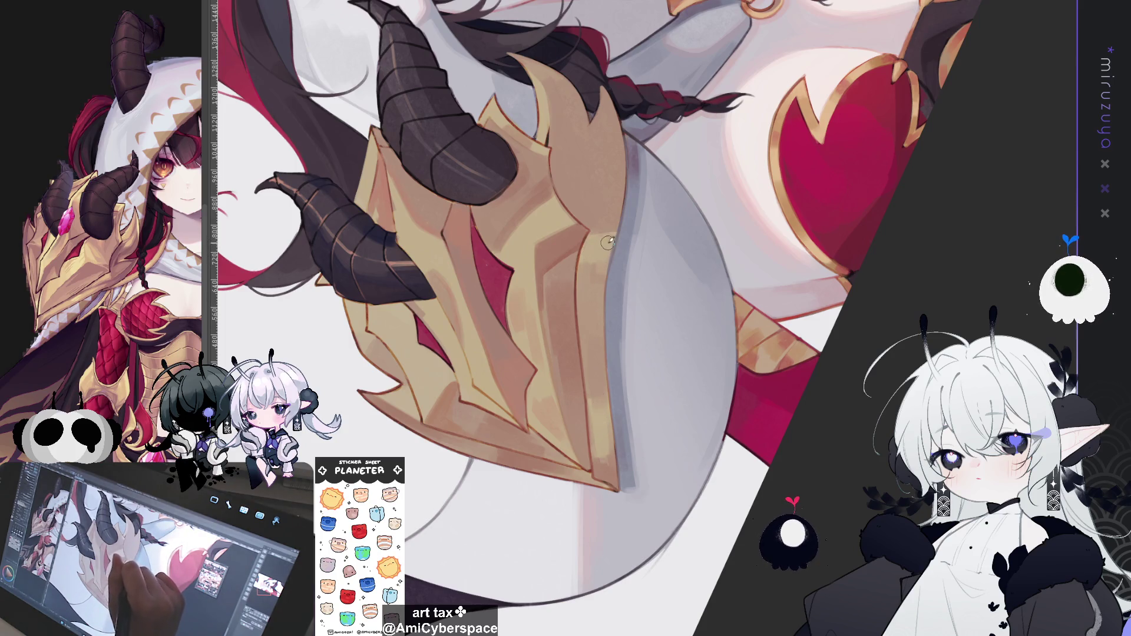
drag(642, 128, 609, 179)
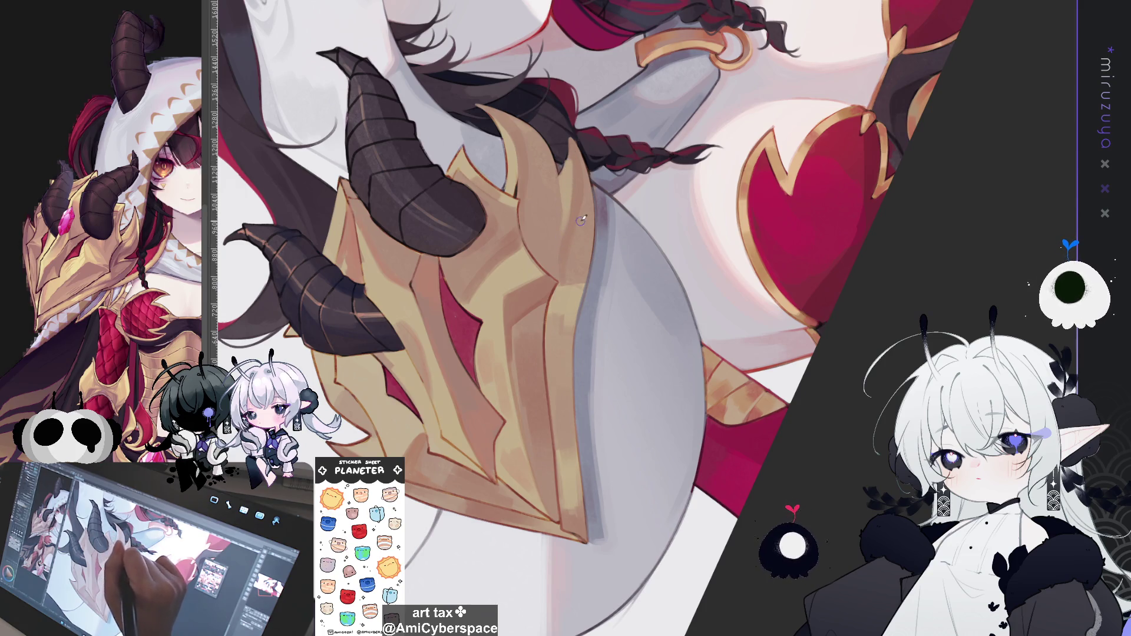
drag(581, 219, 654, 178)
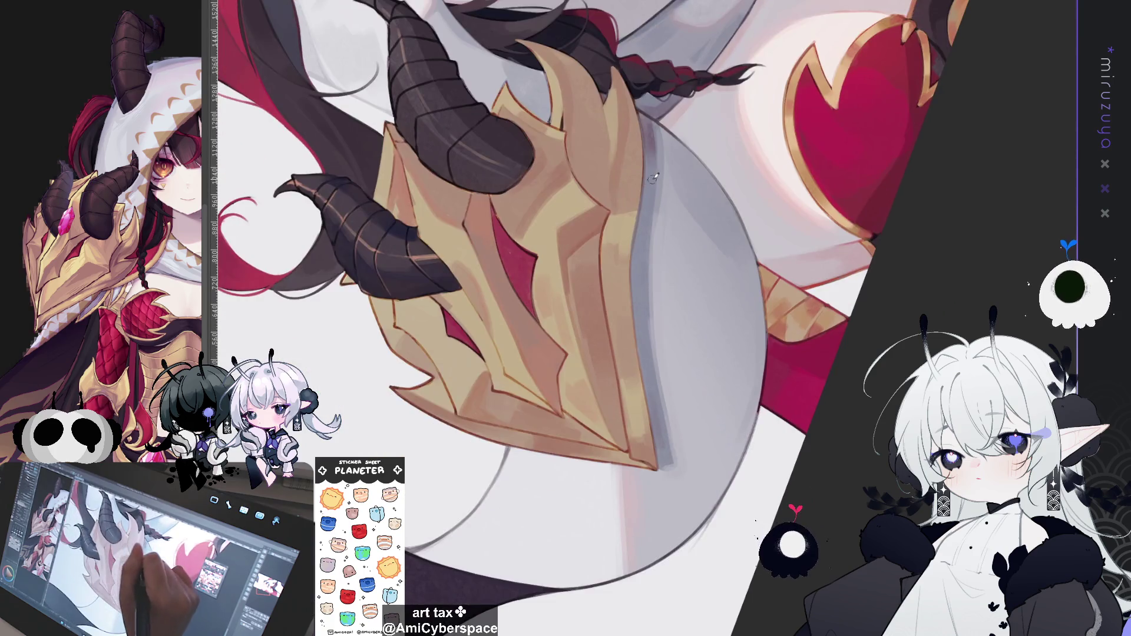
mouse_move(546, 219)
mouse_down()
mouse_move(670, 76)
mouse_move(458, 69)
mouse_up()
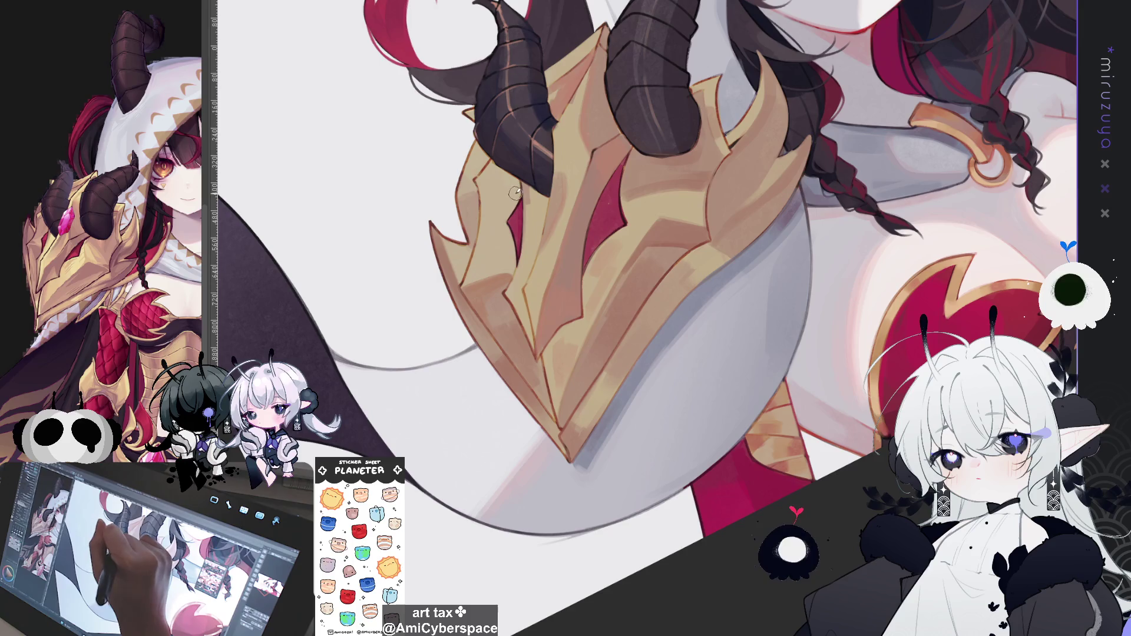
mouse_move(478, 180)
mouse_down()
mouse_move(514, 190)
mouse_move(488, 172)
mouse_move(504, 175)
mouse_up()
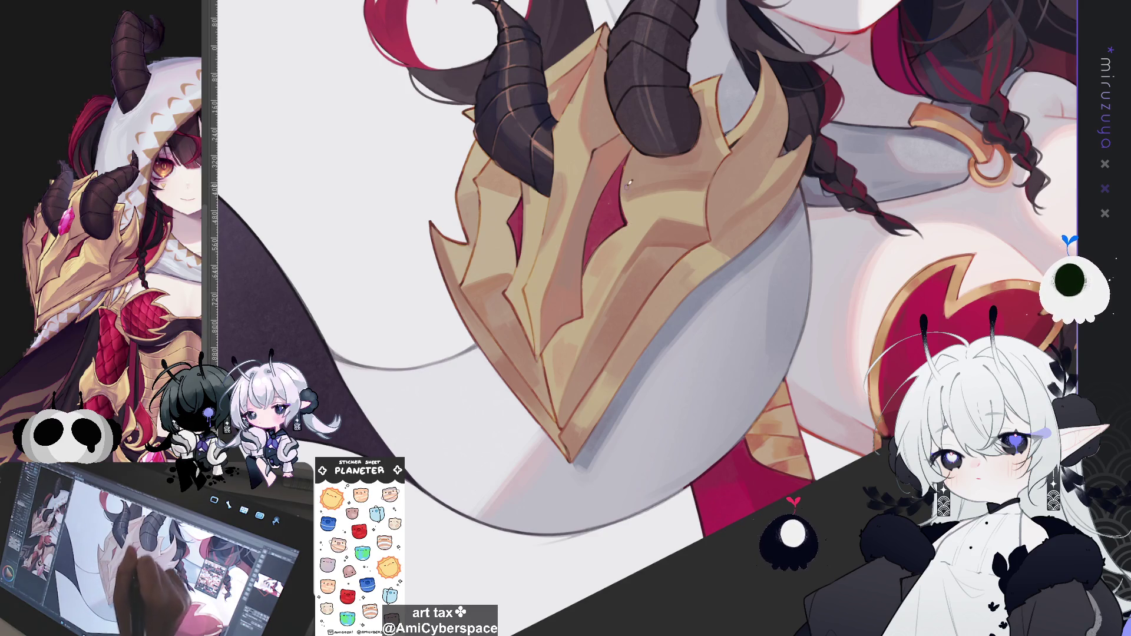
scroll(628, 183, down, 2)
drag(499, 283, 517, 321)
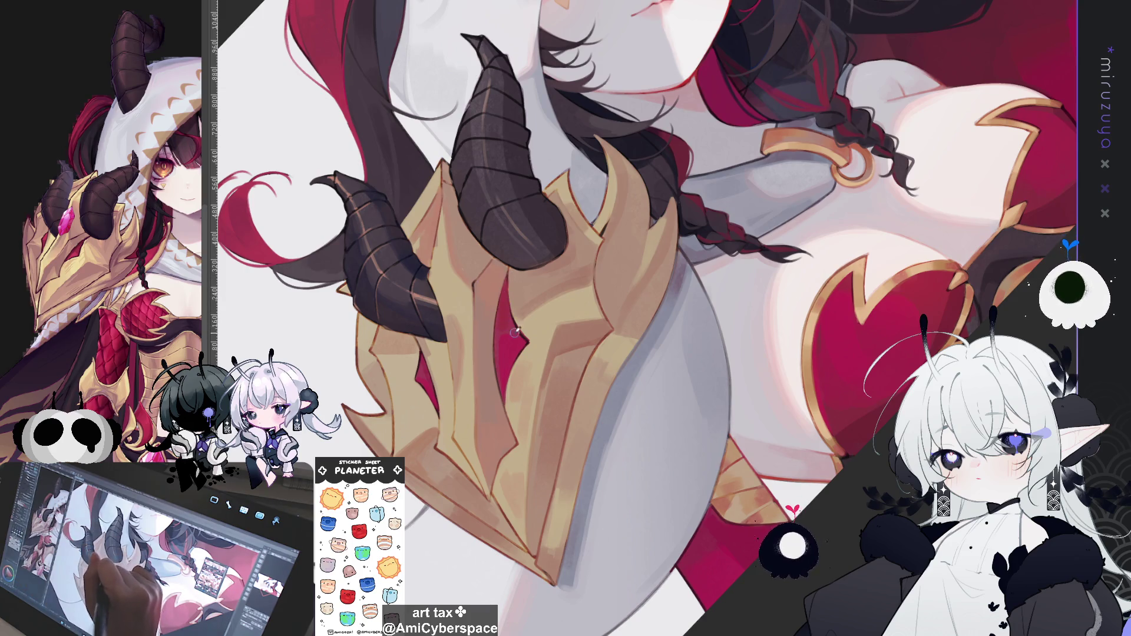
mouse_move(514, 333)
mouse_down()
mouse_move(769, 412)
mouse_move(751, 311)
mouse_up()
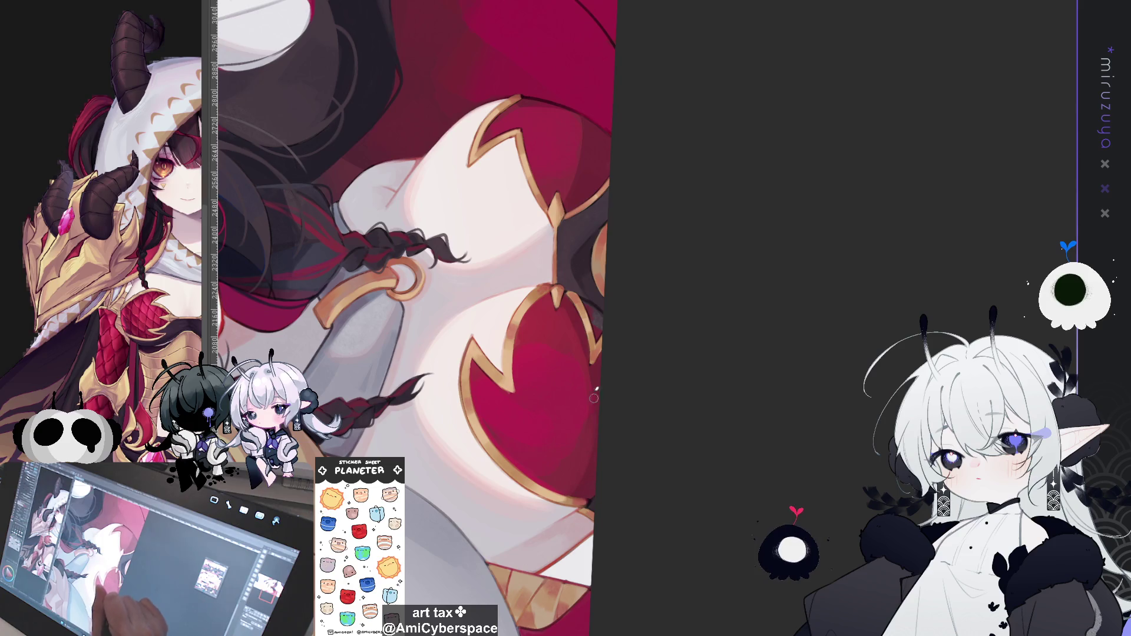
mouse_move(580, 452)
mouse_down()
mouse_move(757, 454)
mouse_move(432, 101)
mouse_up()
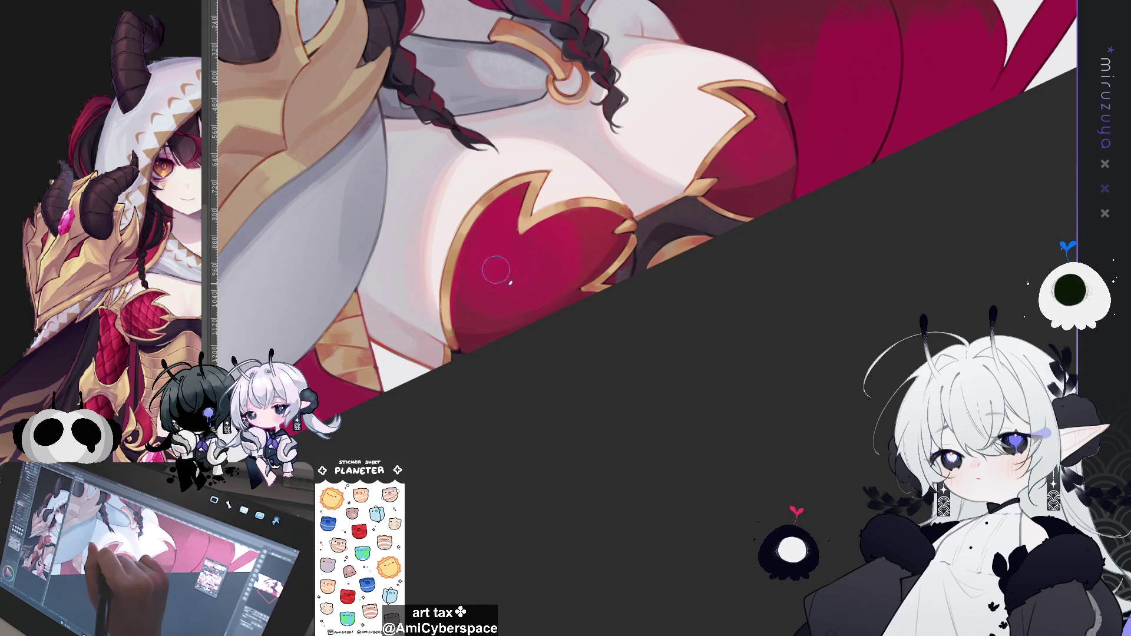
key(minus)
key(minus)
key(minus)
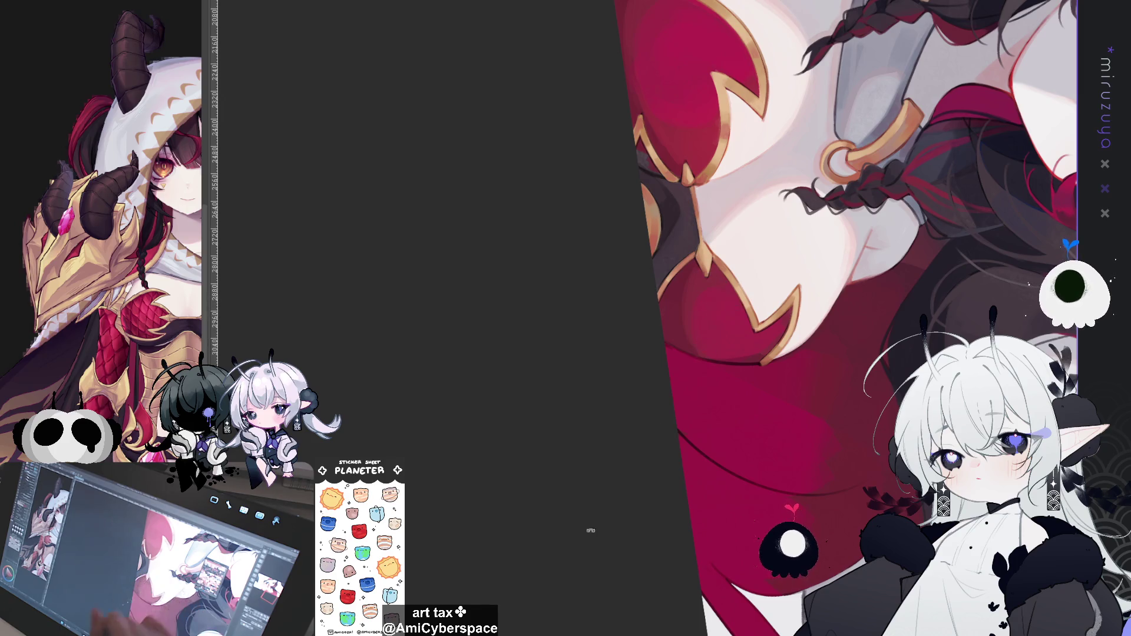
drag(585, 527, 859, 371)
drag(667, 176, 585, 196)
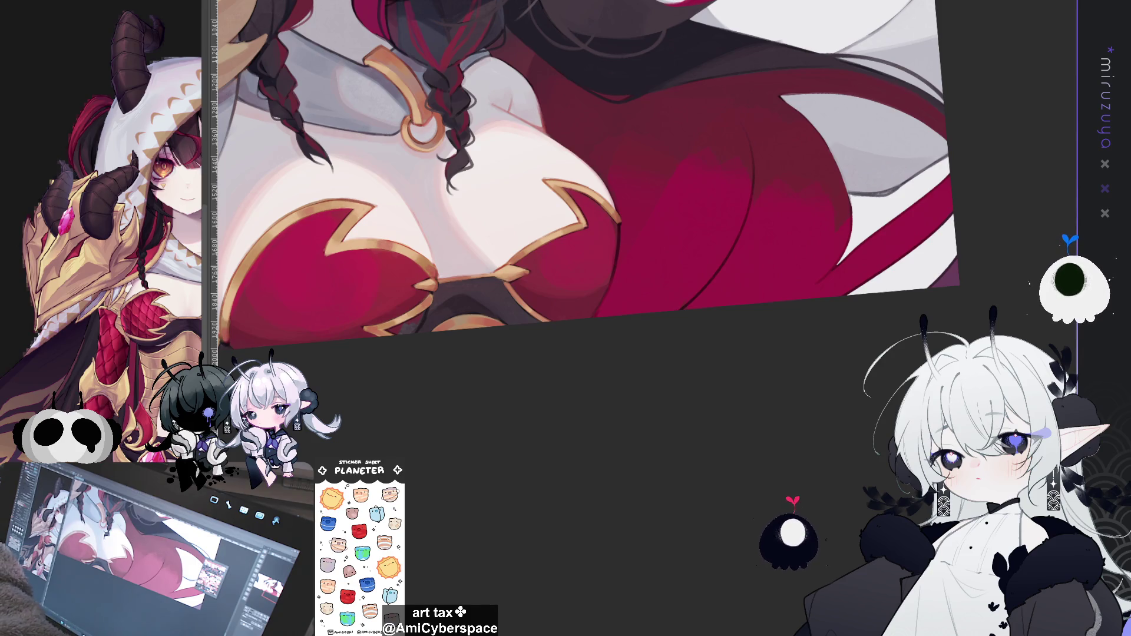
drag(666, 336, 896, 448)
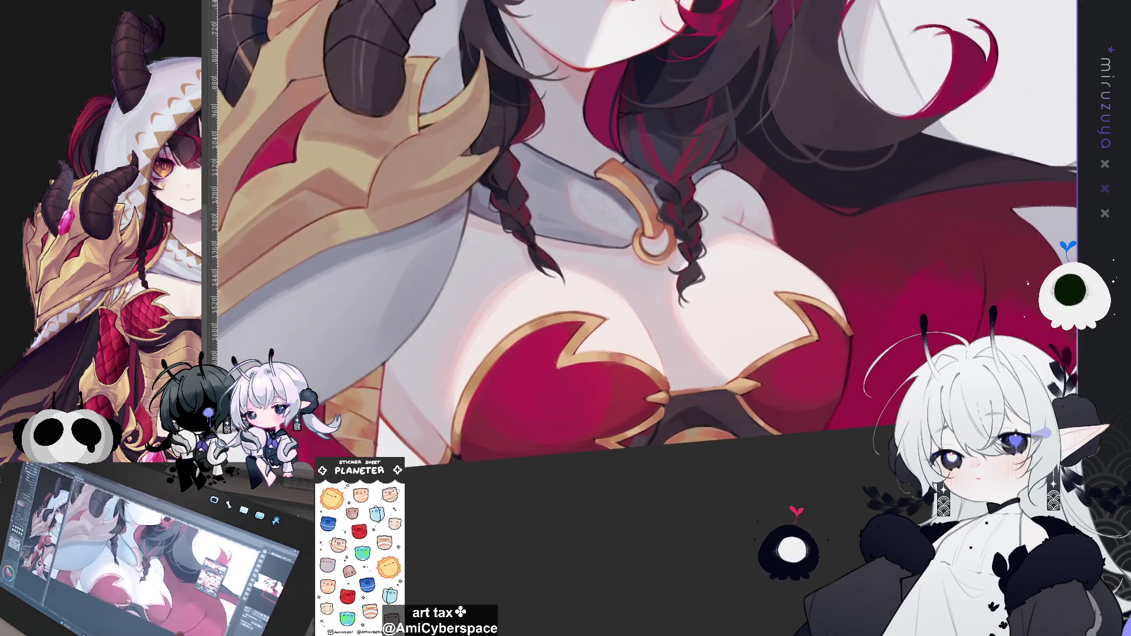
mouse_move(648, 526)
mouse_down()
mouse_move(818, 514)
mouse_move(846, 439)
mouse_up()
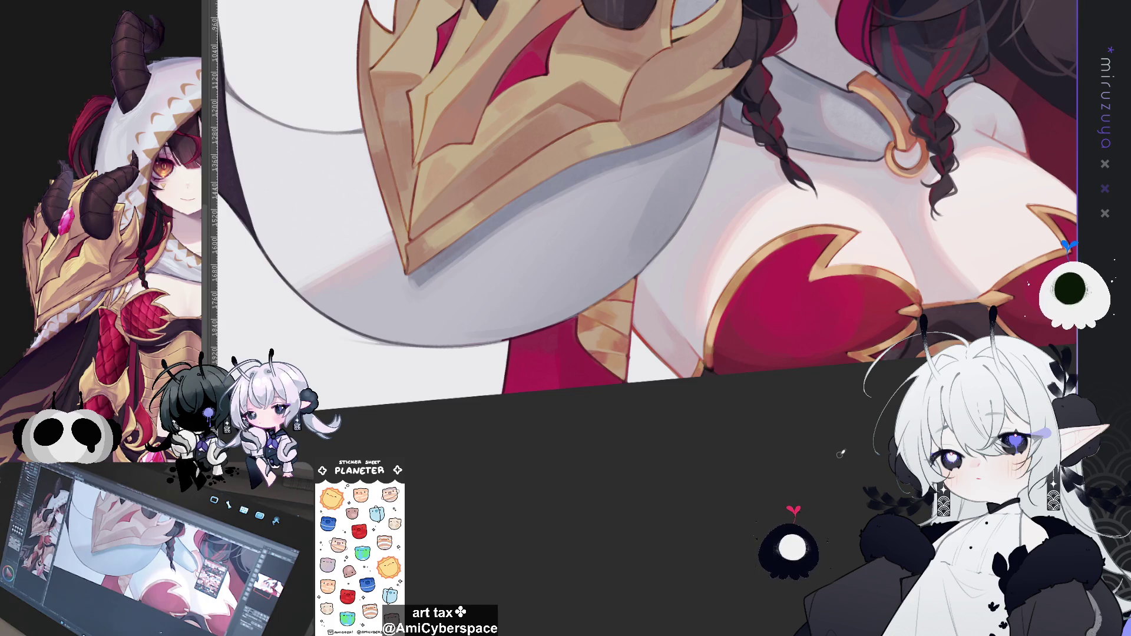
drag(841, 453, 431, 322)
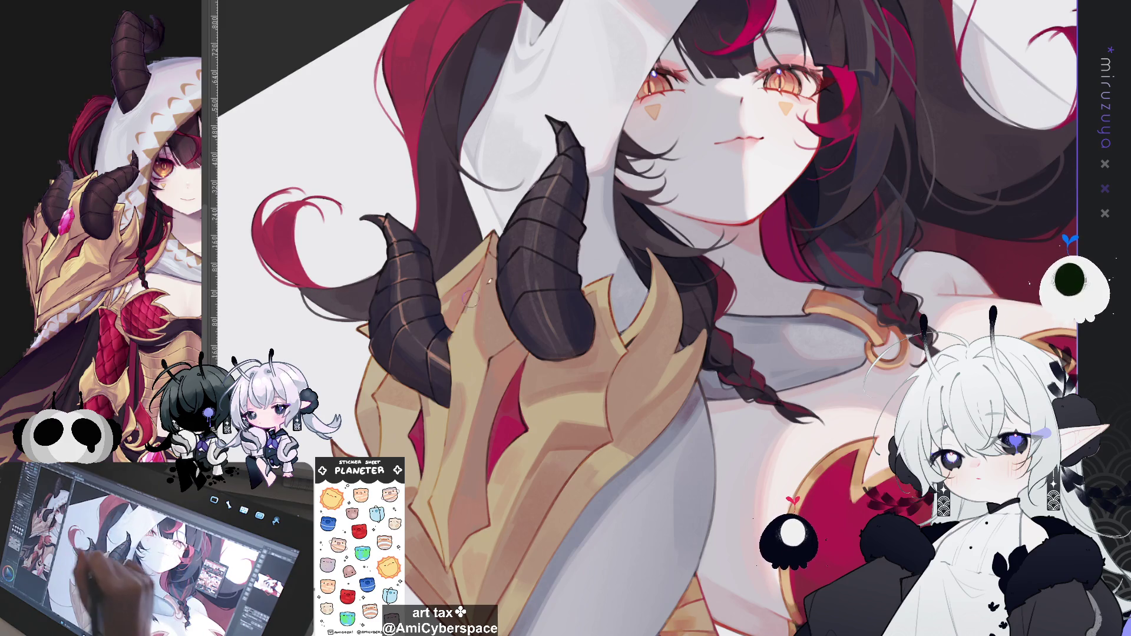
drag(470, 298, 458, 307)
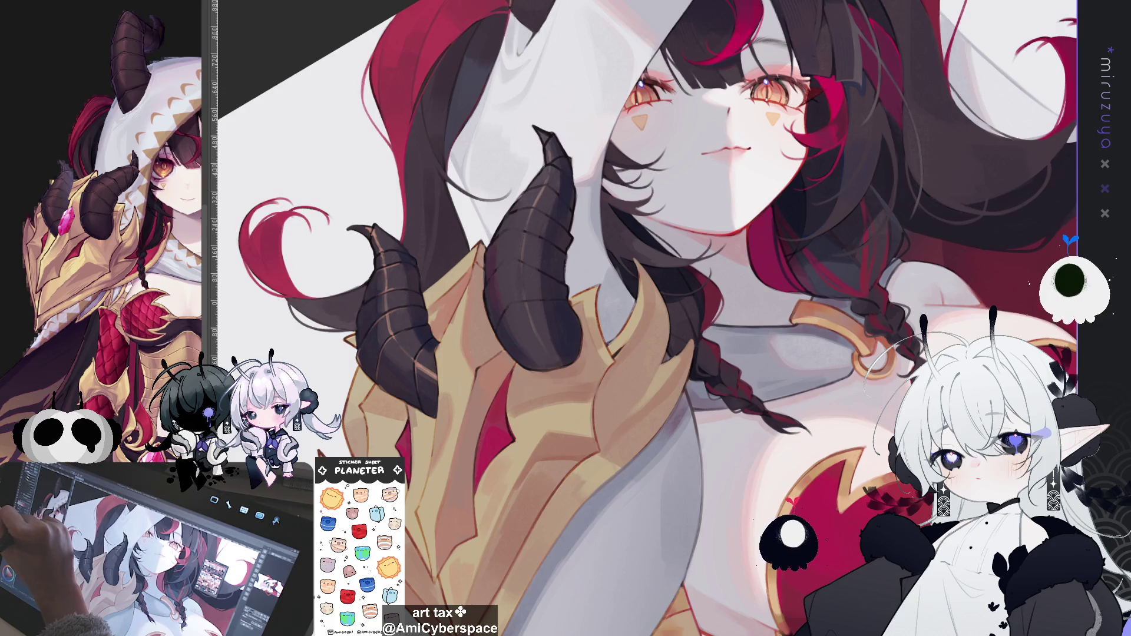
scroll(714, 281, up, 4)
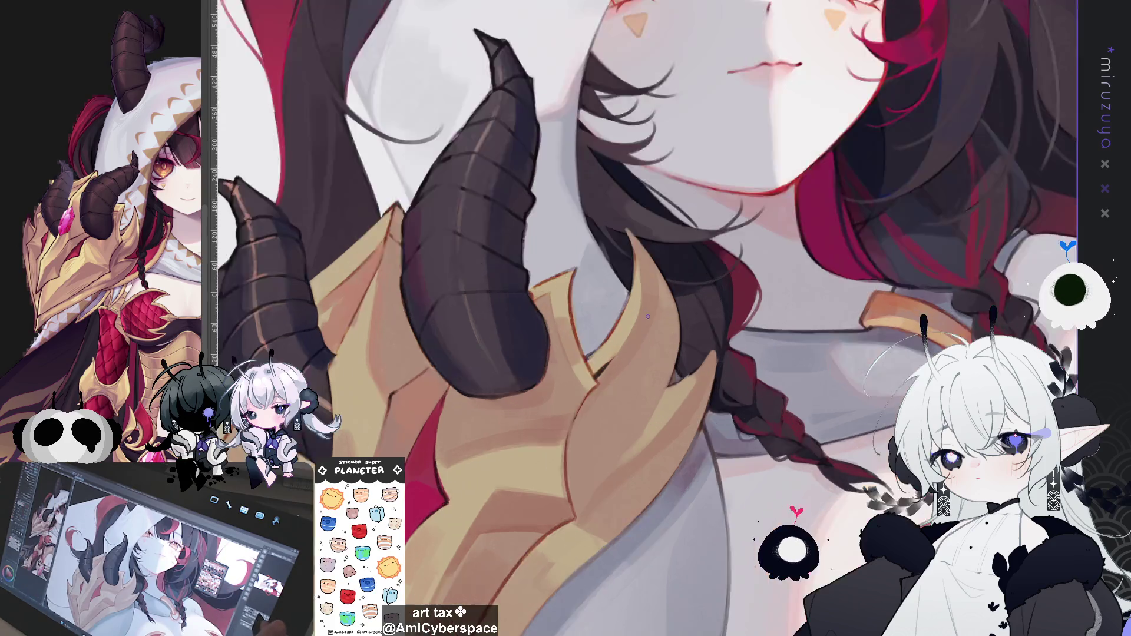